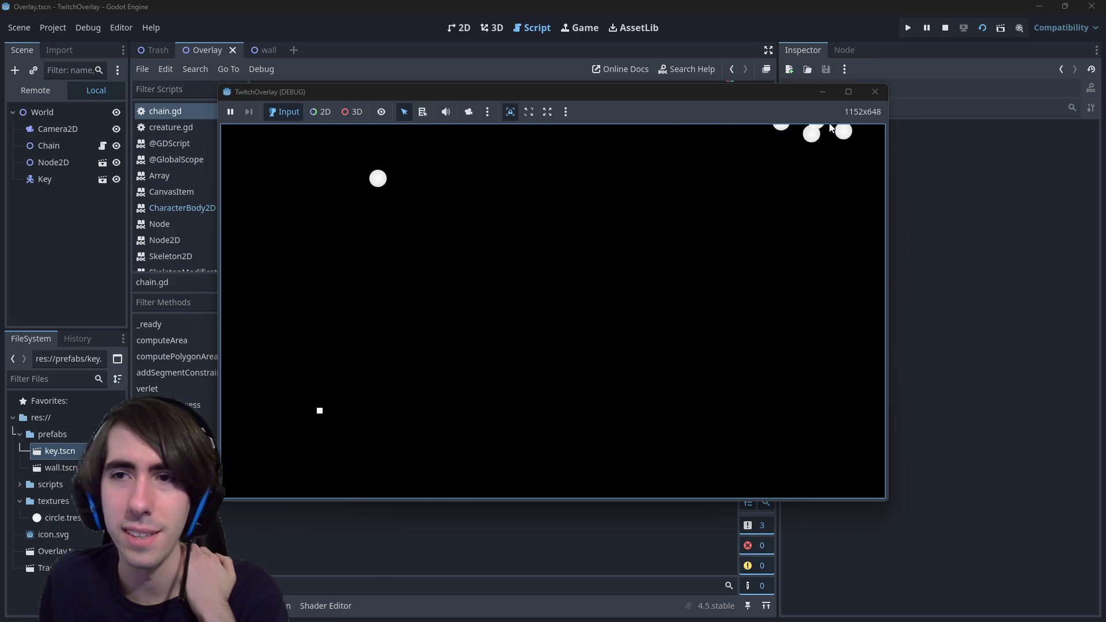
Step: Put the mouse-follow line in chain.gd under 'if Input.is_mouse_button_pressed(MOUSE_BUTTON_LEFT):' and rerun the scene
{"action": "left_click", "coordinate": [875, 93]}
{"action": "left_click", "coordinate": [385, 369]}
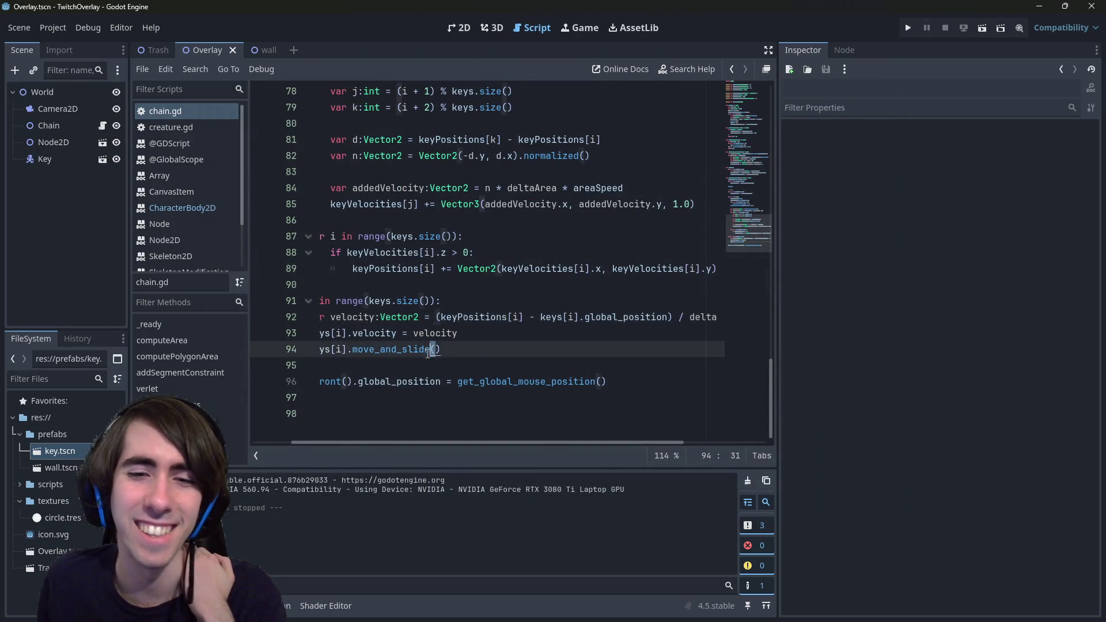
{"action": "key", "text": "Return"}
{"action": "type", "text": "if "}
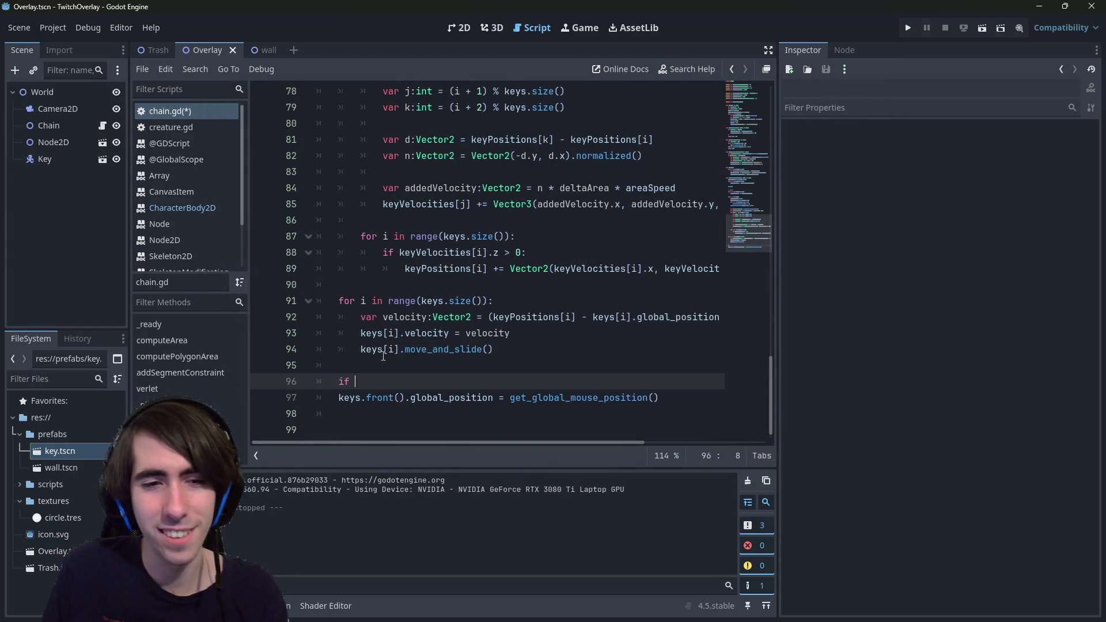
{"action": "type", "text": "Input.mouse_pres"}
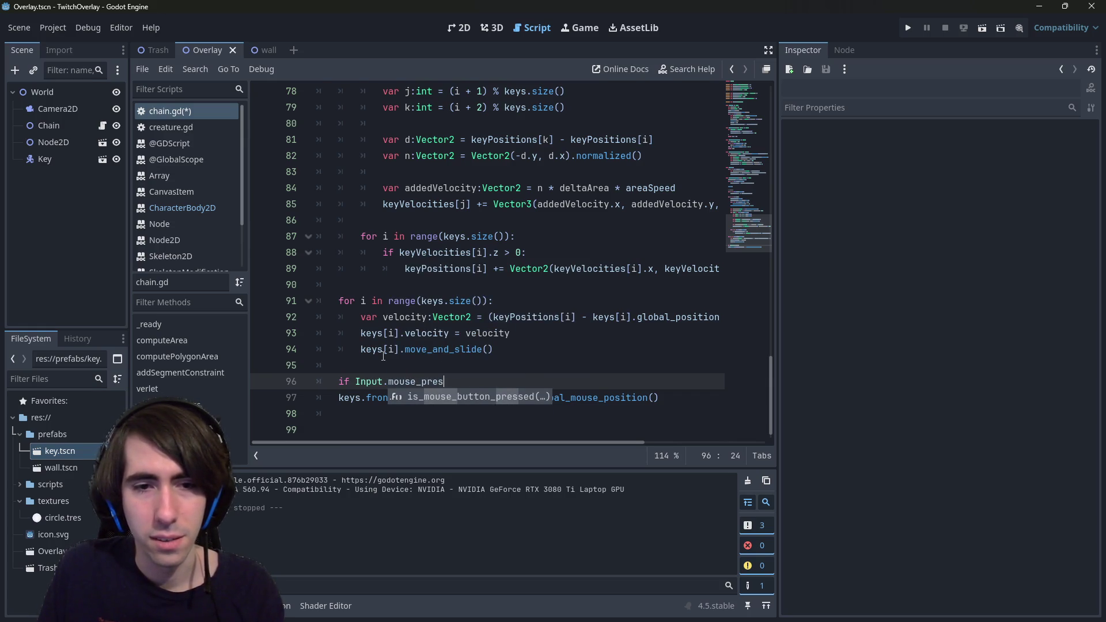
{"action": "key", "text": "Return"}
{"action": "key", "text": "Return"}
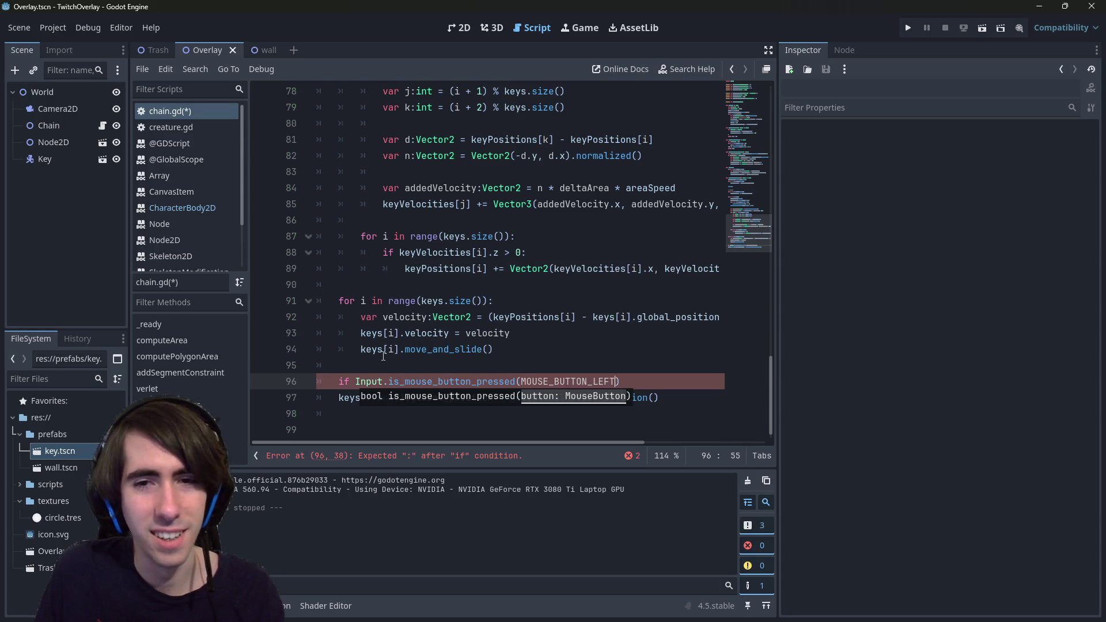
{"action": "key", "text": "Down"}
{"action": "key", "text": "Home"}
{"action": "key", "text": "Tab"}
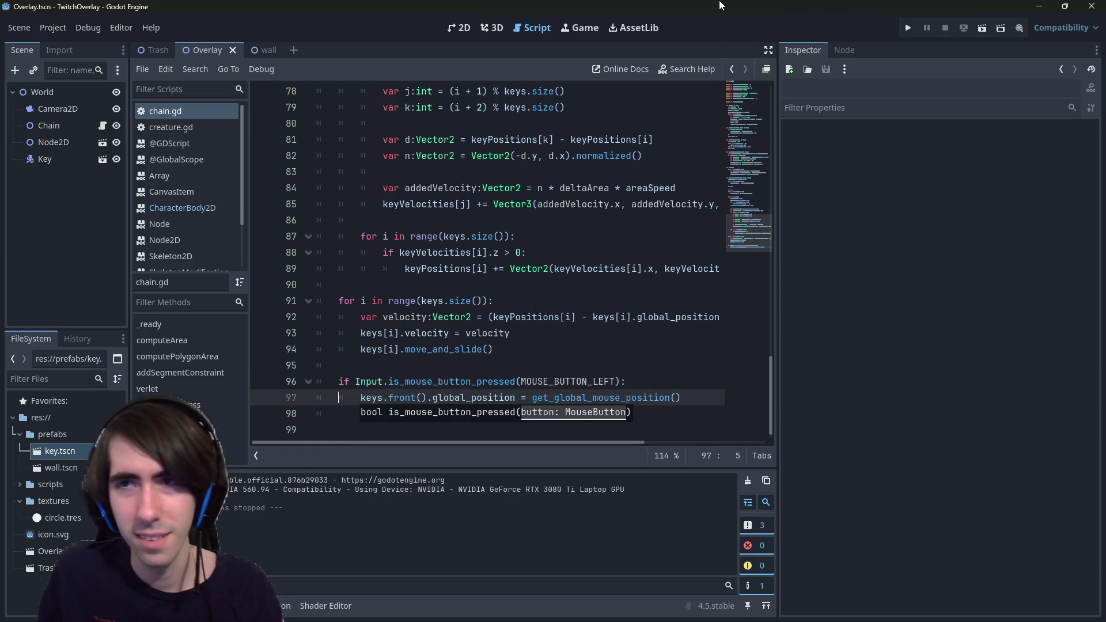
{"action": "left_click", "coordinate": [980, 32]}
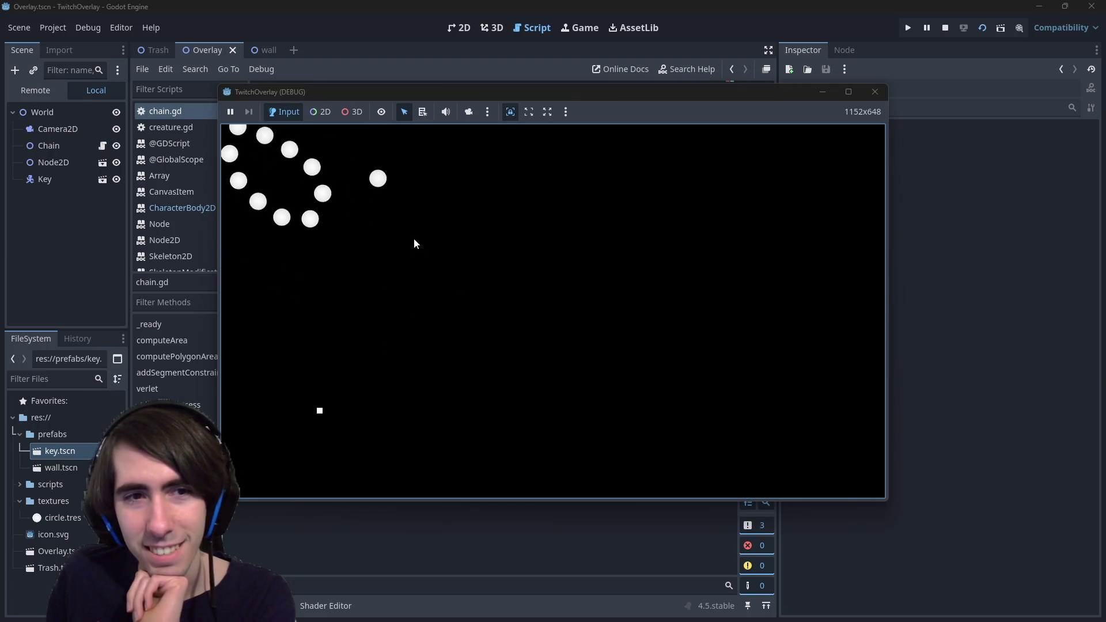
Step: Grab, lift and drop the ball chain repeatedly in the test window, then close the game
{"action": "left_click", "coordinate": [325, 309]}
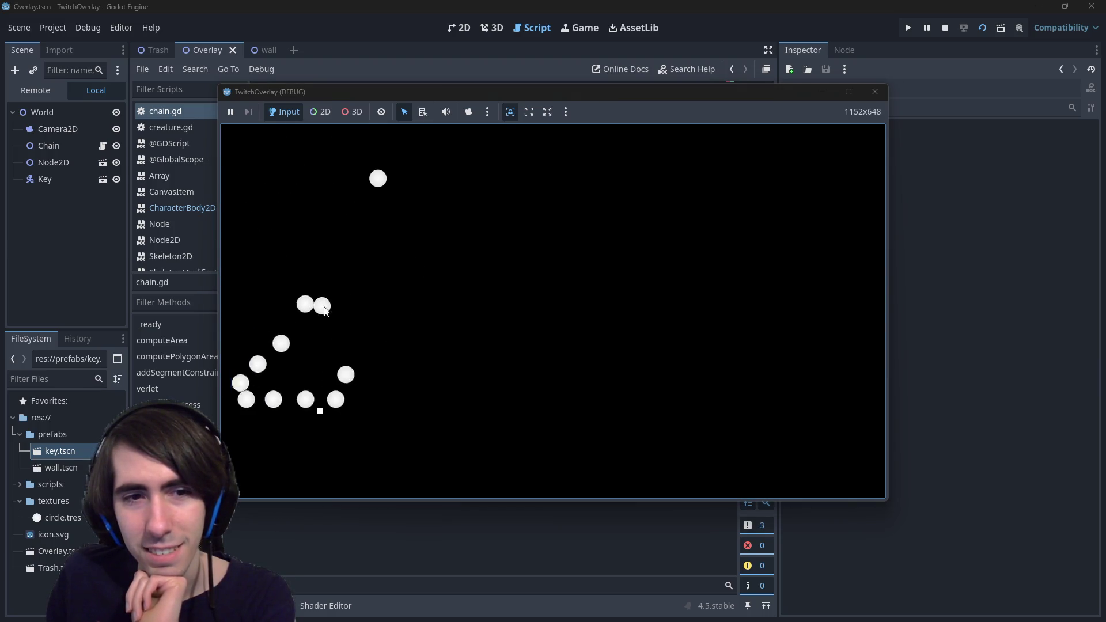
{"action": "mouse_move", "coordinate": [325, 309]}
{"action": "left_mouse_down"}
{"action": "mouse_move", "coordinate": [366, 247]}
{"action": "mouse_move", "coordinate": [442, 242]}
{"action": "mouse_move", "coordinate": [494, 192]}
{"action": "mouse_move", "coordinate": [507, 158]}
{"action": "left_mouse_up"}
{"action": "left_click", "coordinate": [478, 262]}
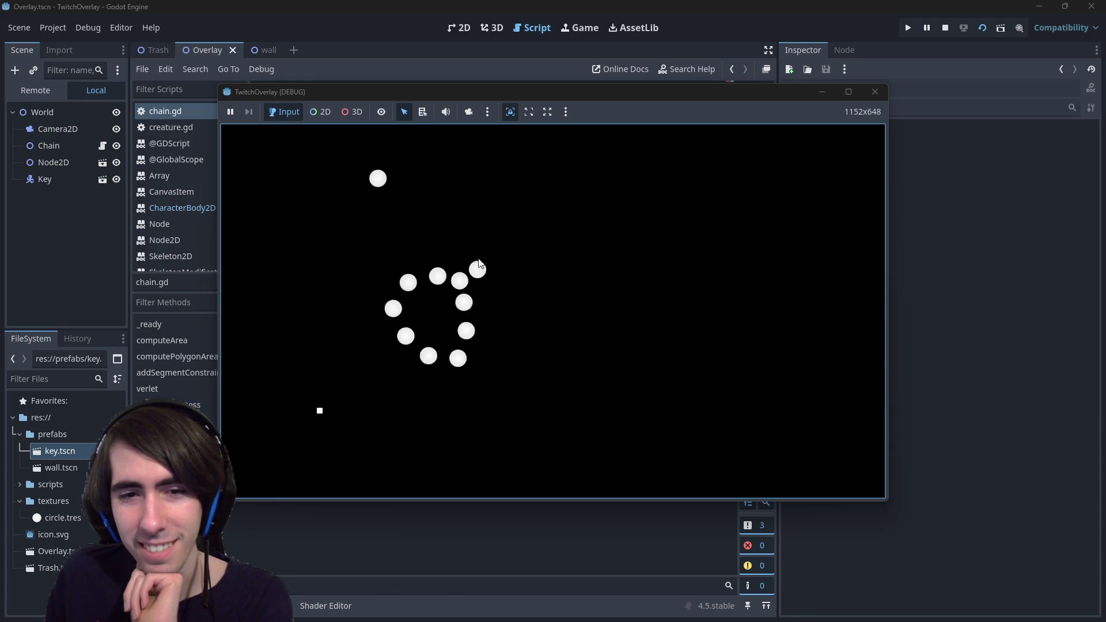
{"action": "mouse_move", "coordinate": [479, 264]}
{"action": "left_mouse_down"}
{"action": "mouse_move", "coordinate": [486, 174]}
{"action": "mouse_move", "coordinate": [693, 373]}
{"action": "mouse_move", "coordinate": [595, 188]}
{"action": "mouse_move", "coordinate": [440, 179]}
{"action": "mouse_move", "coordinate": [435, 190]}
{"action": "left_mouse_up"}
{"action": "left_click", "coordinate": [494, 196]}
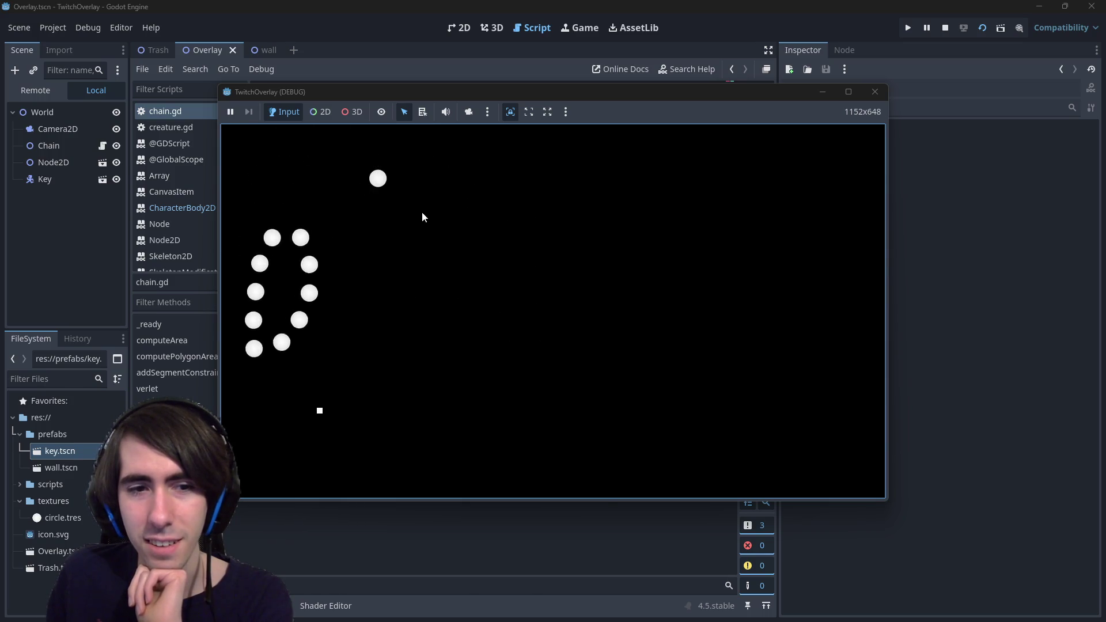
{"action": "left_click", "coordinate": [411, 237]}
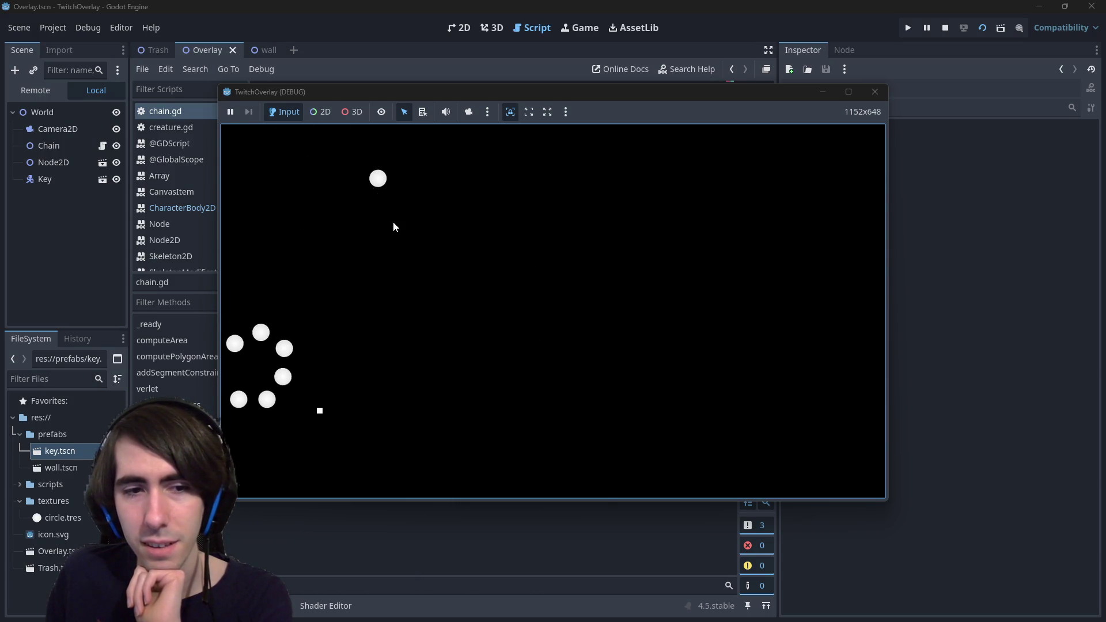
{"action": "left_click", "coordinate": [393, 221]}
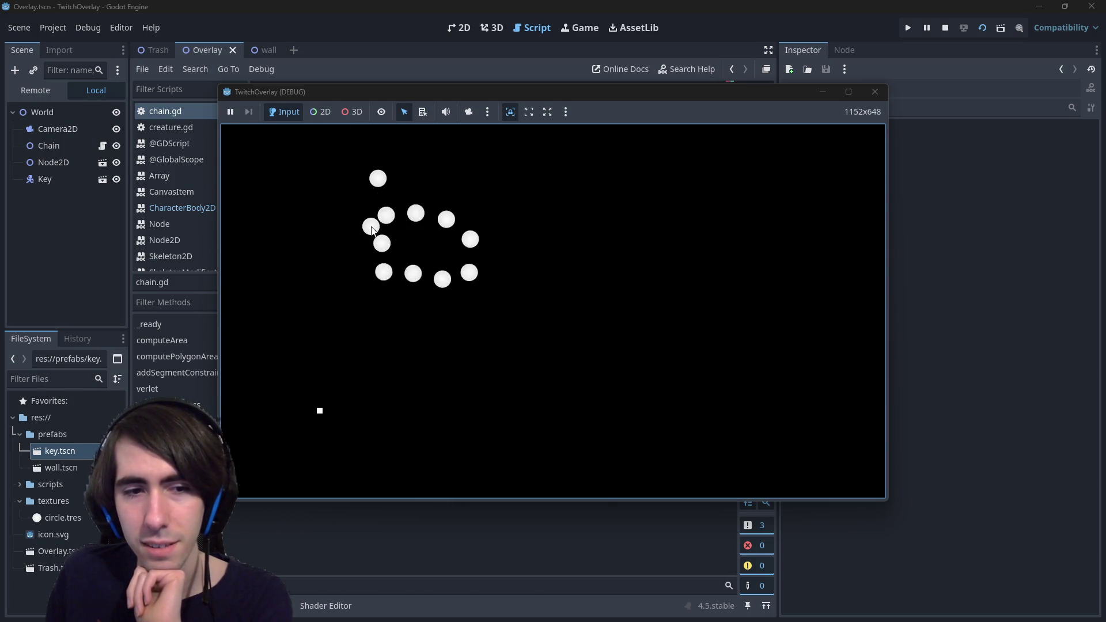
{"action": "left_click", "coordinate": [401, 225]}
{"action": "left_click", "coordinate": [434, 273]}
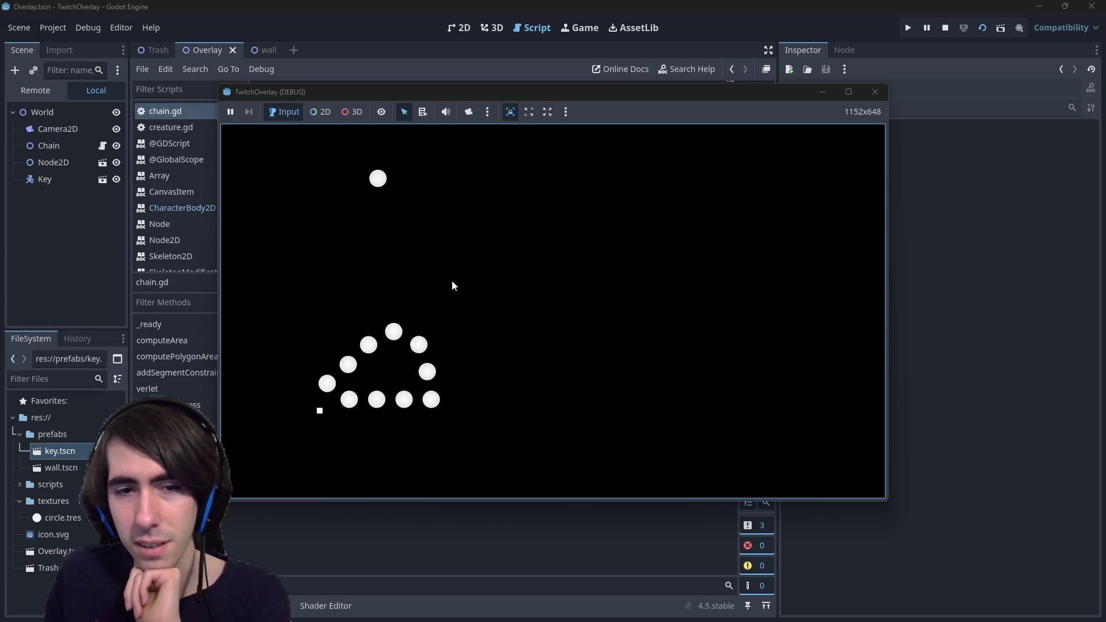
{"action": "left_click", "coordinate": [448, 309]}
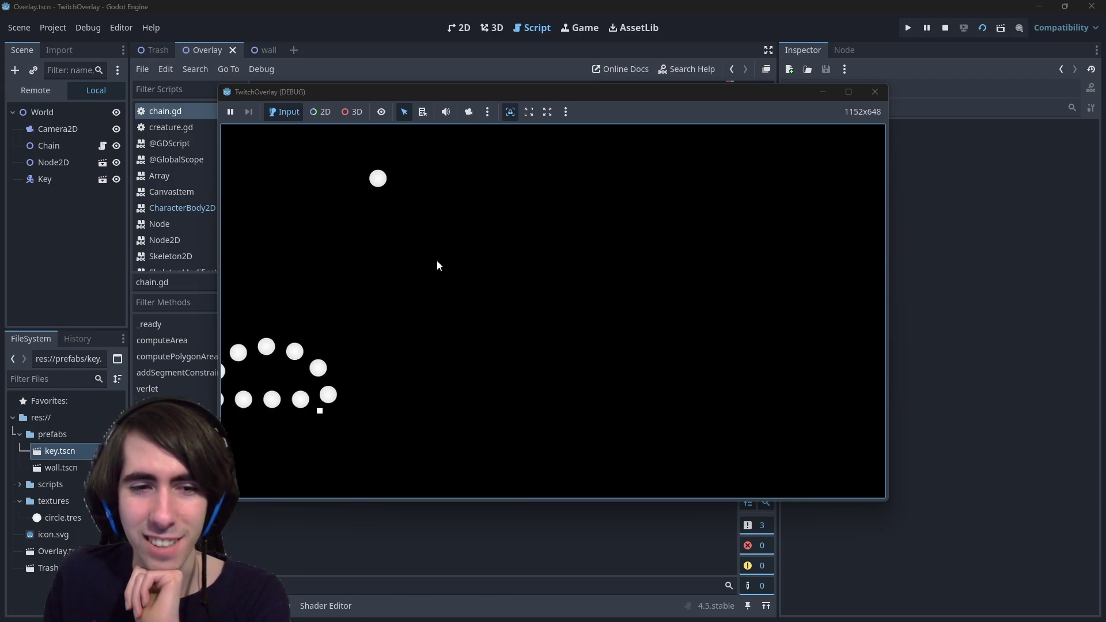
{"action": "left_click", "coordinate": [443, 203]}
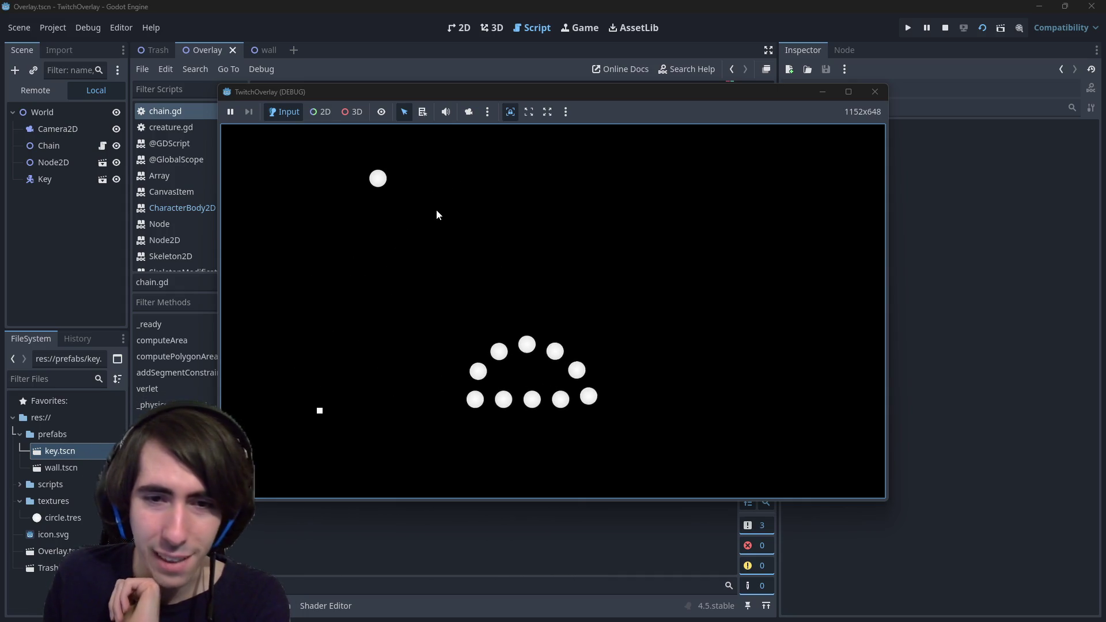
{"action": "left_click", "coordinate": [875, 92]}
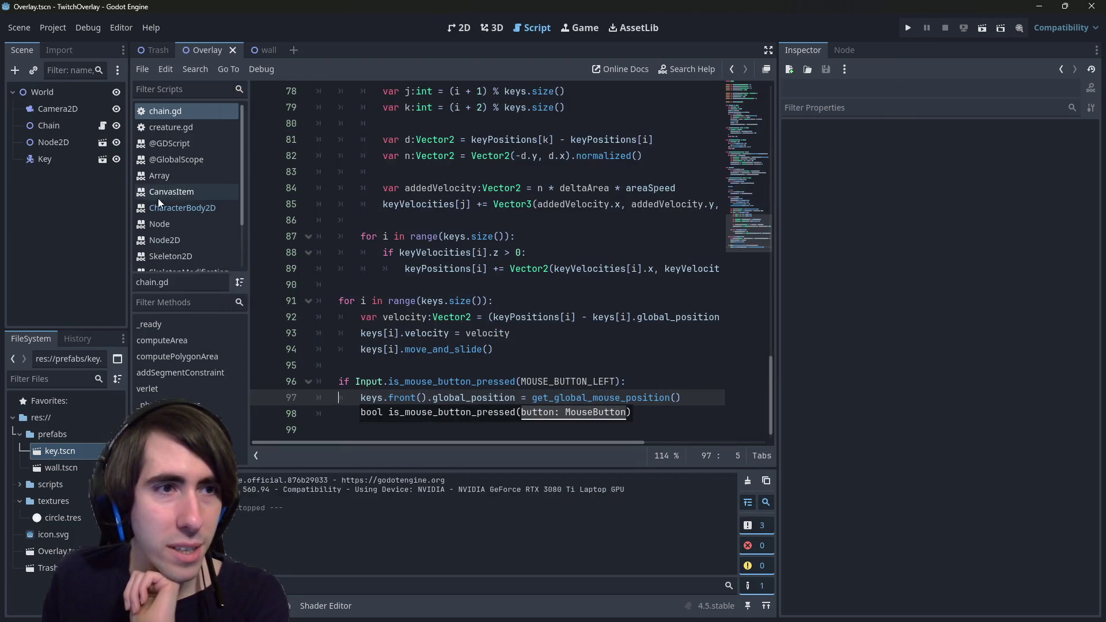
Step: Open the key scene and inspect the Sprite2D texture and the collision circle's radius
{"action": "left_click", "coordinate": [103, 162]}
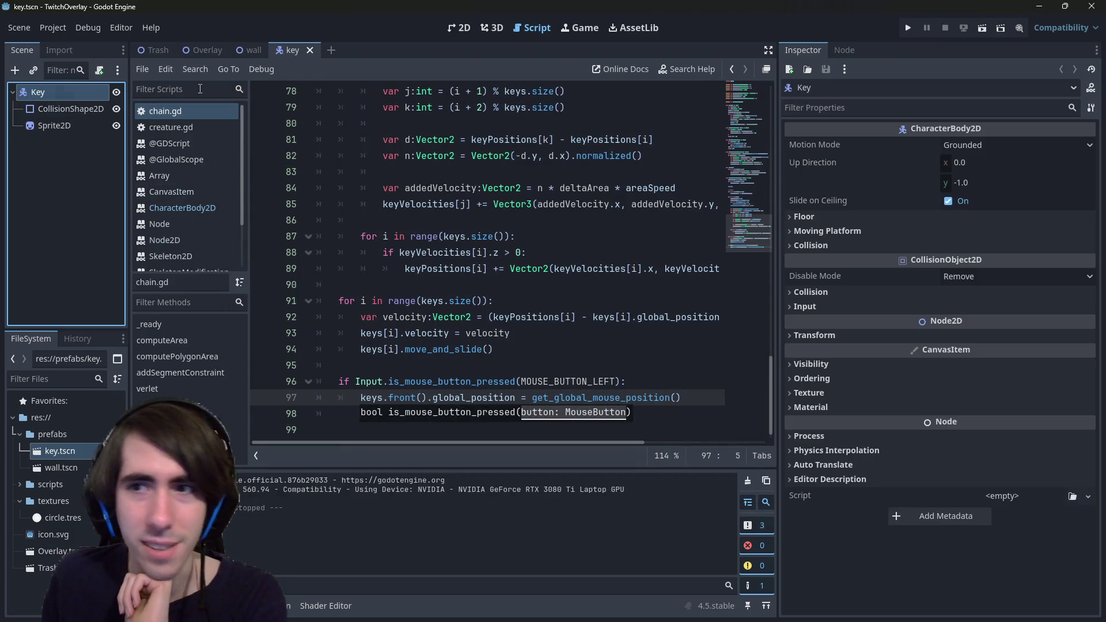
{"action": "left_click", "coordinate": [66, 122]}
{"action": "left_click", "coordinate": [1014, 154]}
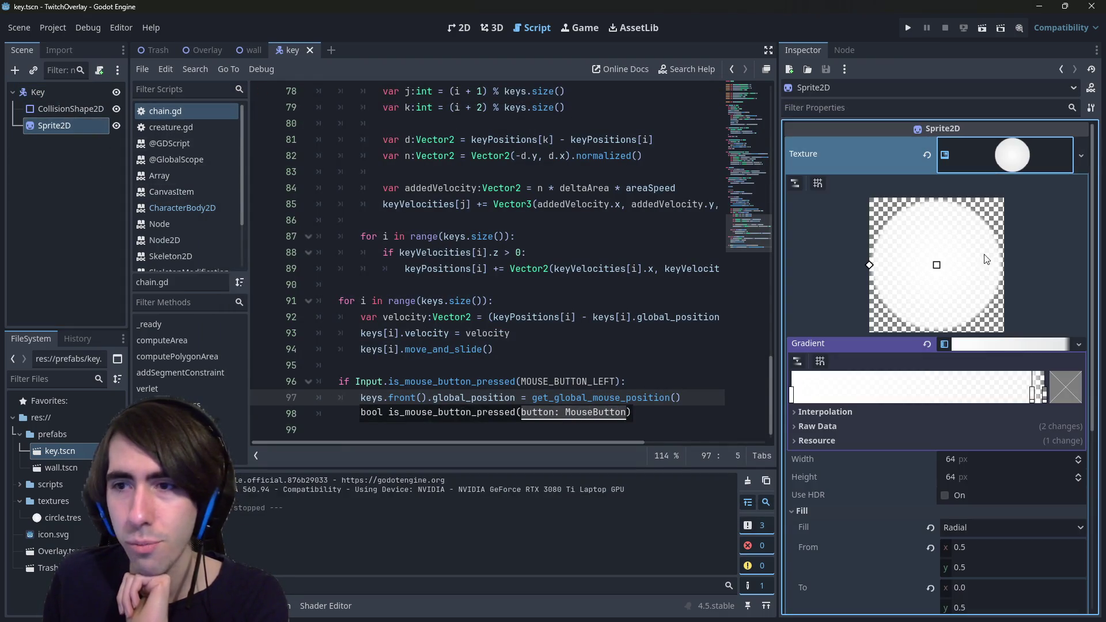
{"action": "scroll", "coordinate": [967, 504], "scroll_direction": "down", "scroll_amount": 2}
{"action": "scroll", "coordinate": [965, 460], "scroll_direction": "up", "scroll_amount": 2}
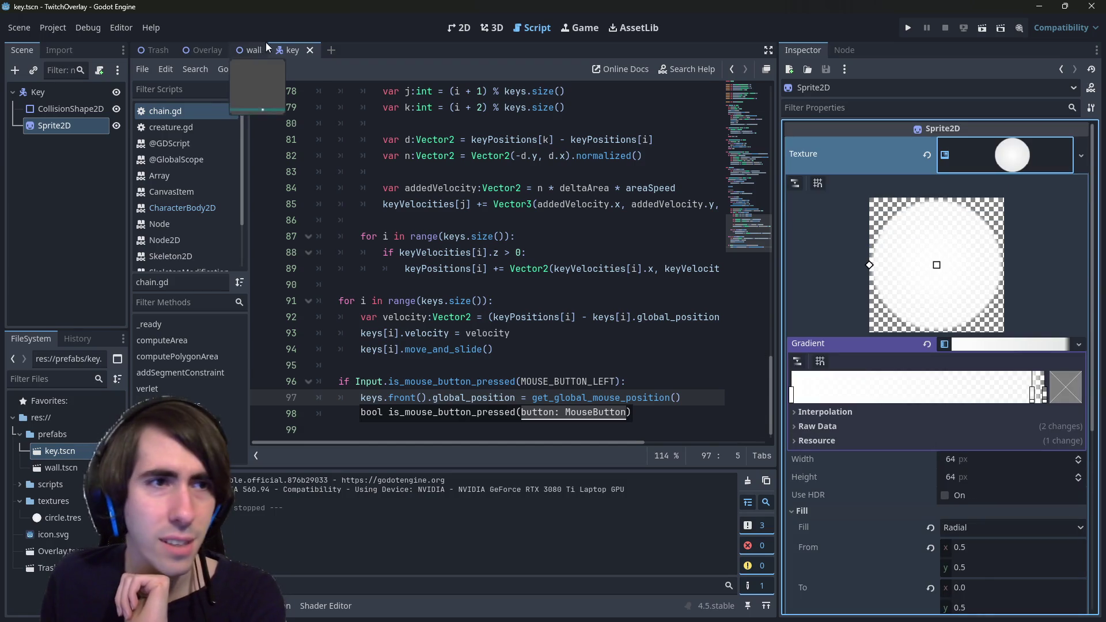
{"action": "left_click", "coordinate": [81, 94]}
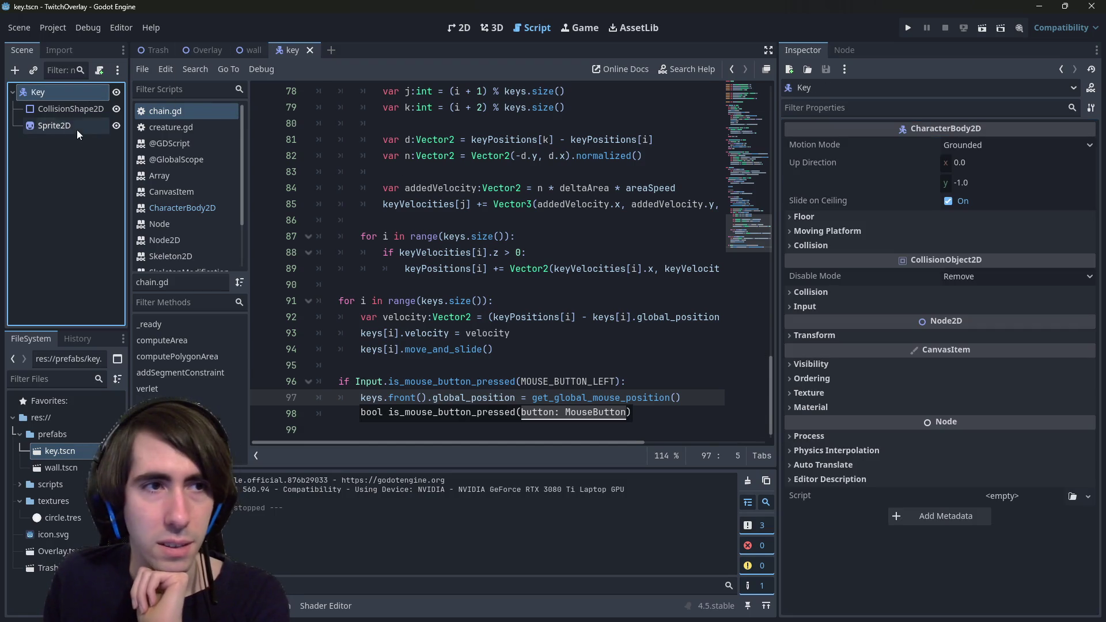
{"action": "left_click", "coordinate": [64, 110]}
{"action": "left_click", "coordinate": [1049, 145]}
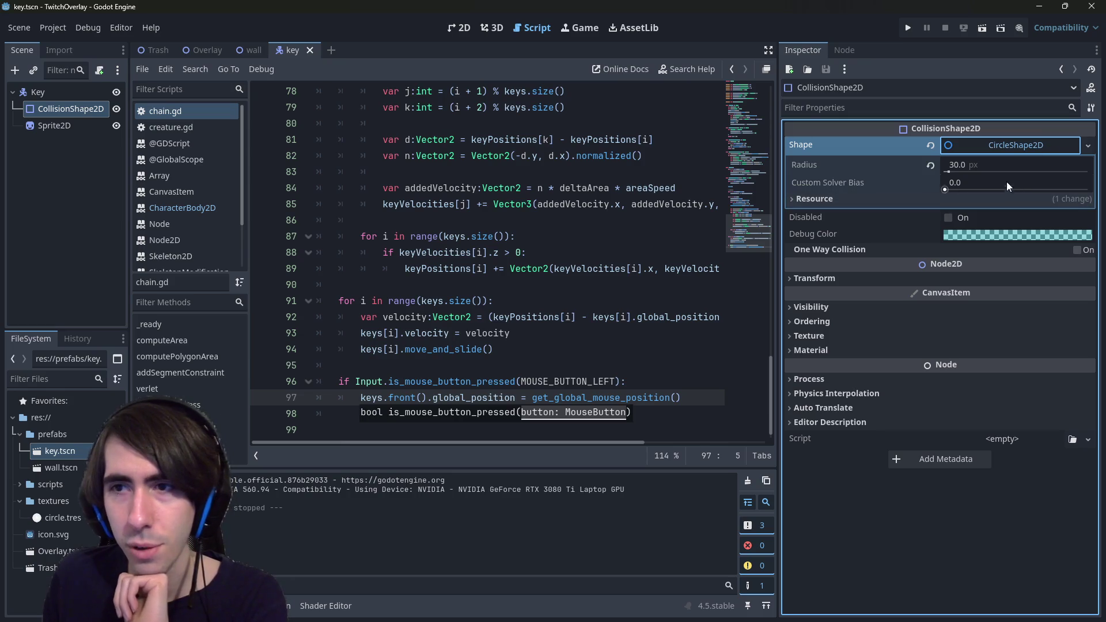
{"action": "left_click", "coordinate": [996, 166]}
{"action": "type", "text": "15"}
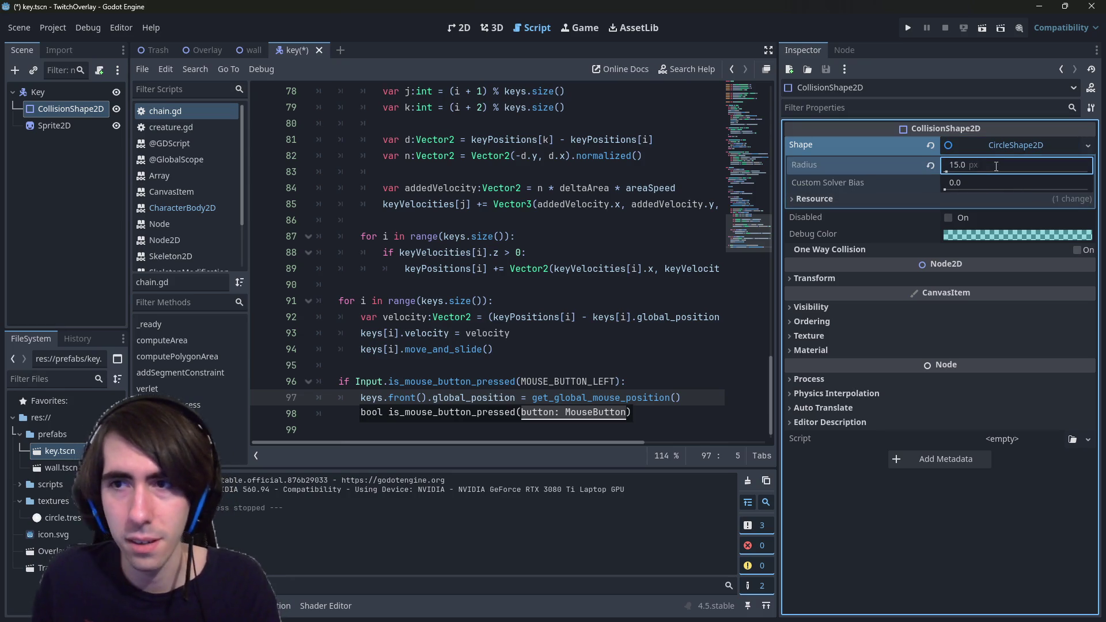
Step: Review the sprite's gradient, Fill and Transform settings, and recheck the collision radius
{"action": "left_click", "coordinate": [63, 125]}
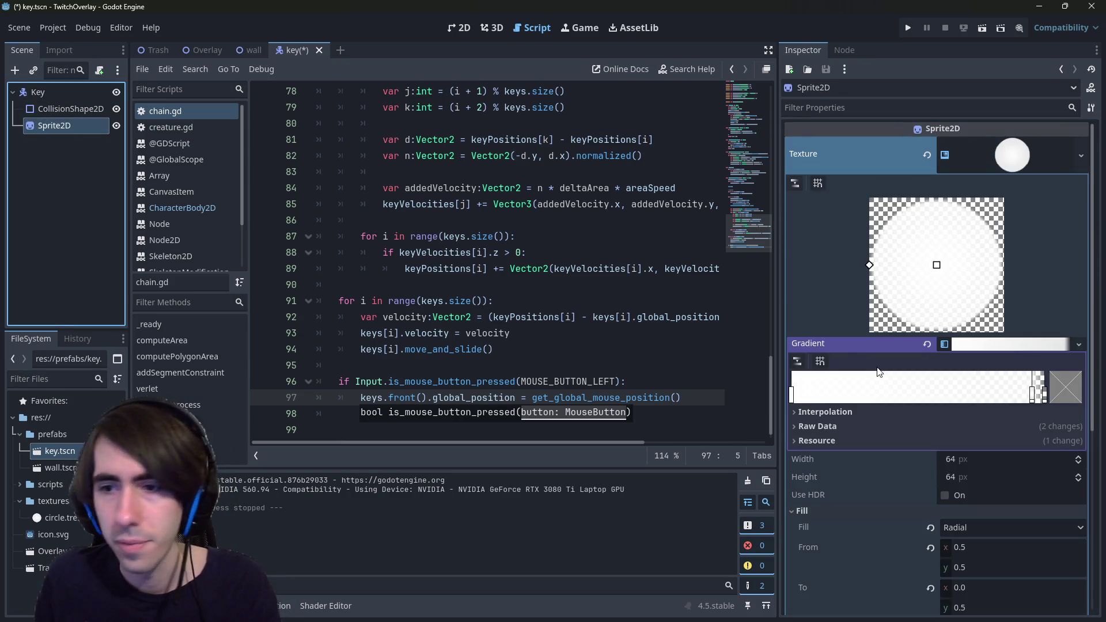
{"action": "scroll", "coordinate": [1004, 558], "scroll_direction": "down", "scroll_amount": 6}
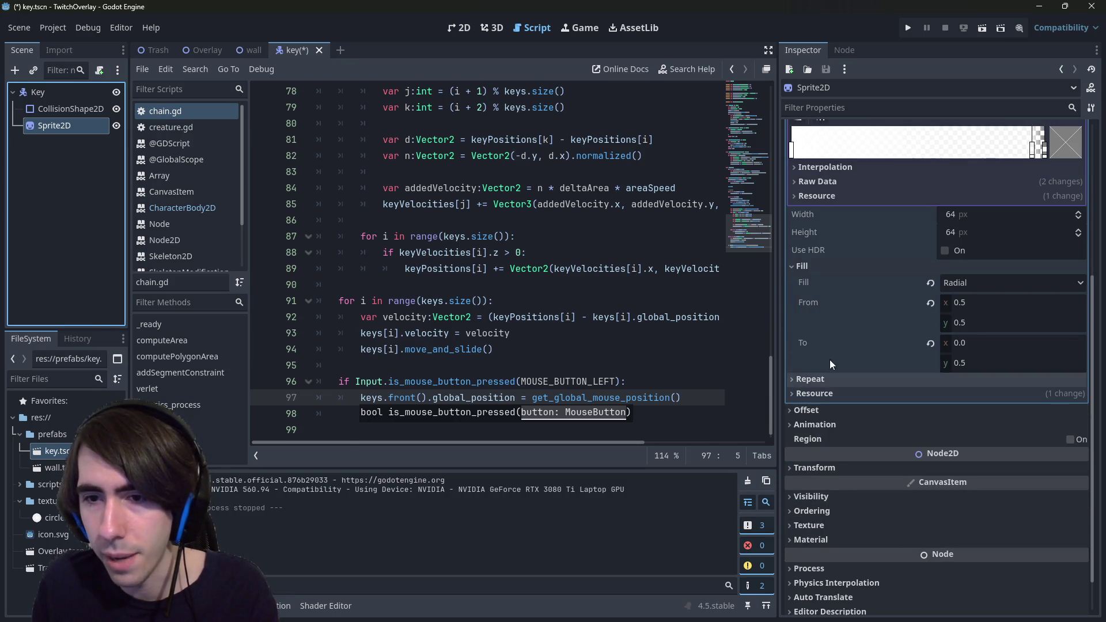
{"action": "left_click", "coordinate": [812, 264]}
{"action": "scroll", "coordinate": [848, 416], "scroll_direction": "up", "scroll_amount": 3}
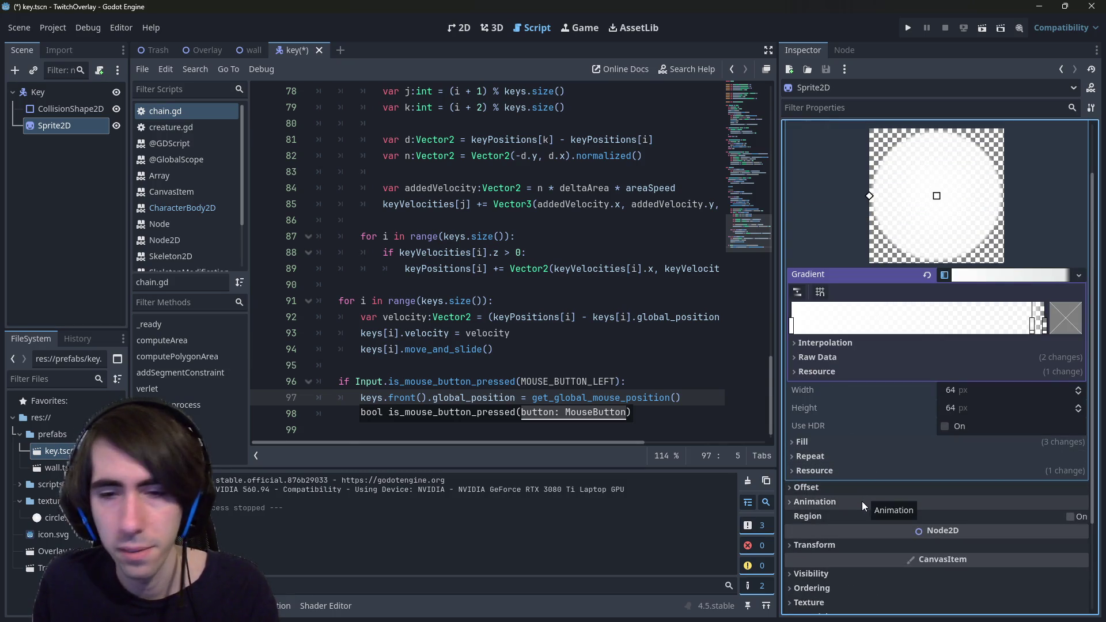
{"action": "scroll", "coordinate": [846, 484], "scroll_direction": "down", "scroll_amount": 2}
{"action": "left_click", "coordinate": [853, 422]}
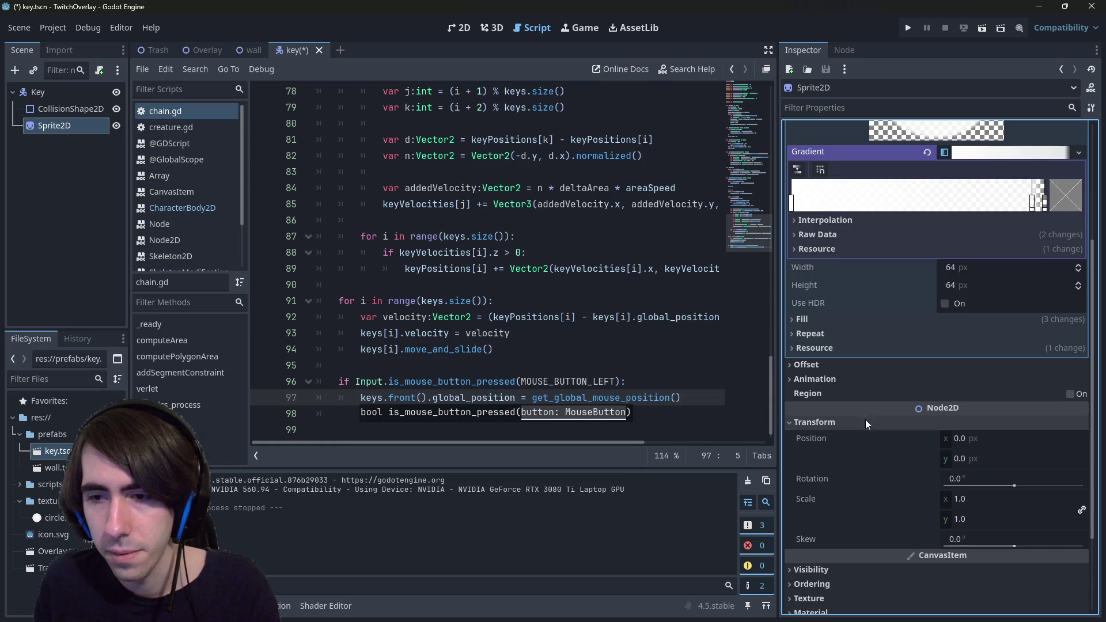
{"action": "left_click", "coordinate": [990, 501]}
{"action": "scroll", "coordinate": [916, 438], "scroll_direction": "up", "scroll_amount": 2}
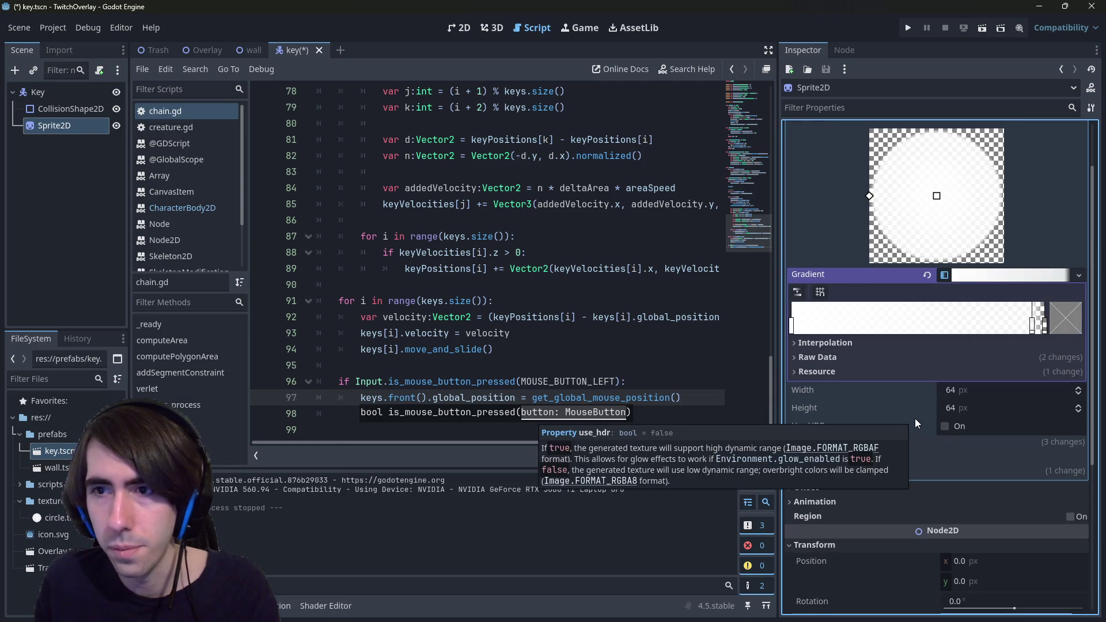
{"action": "left_click", "coordinate": [80, 109]}
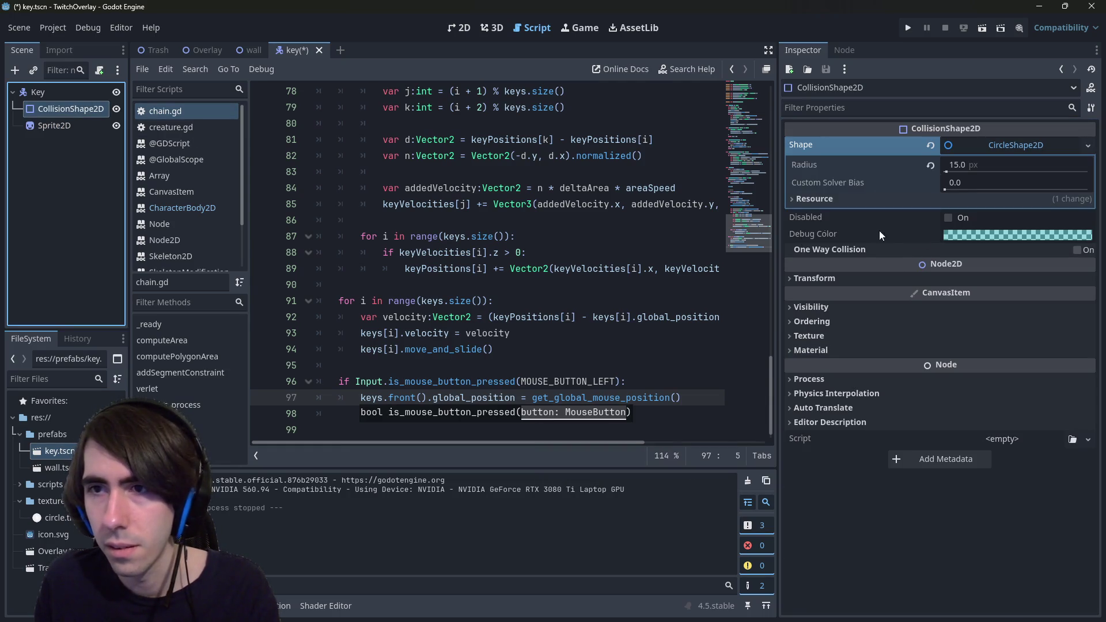
{"action": "left_click", "coordinate": [54, 126]}
{"action": "scroll", "coordinate": [863, 448], "scroll_direction": "down", "scroll_amount": 1}
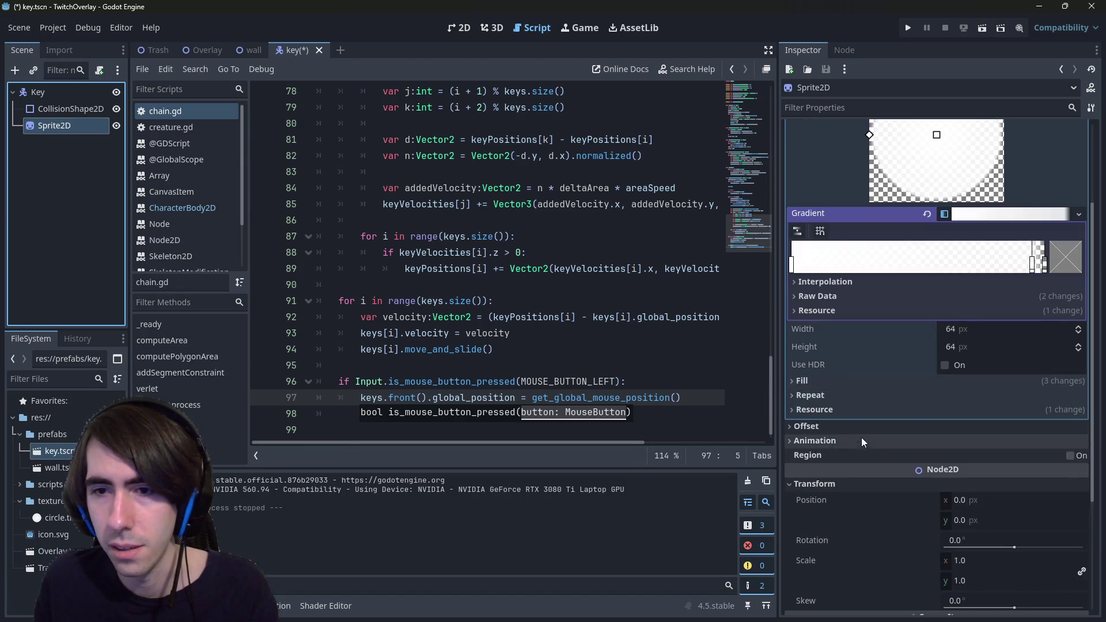
{"action": "scroll", "coordinate": [862, 437], "scroll_direction": "up", "scroll_amount": 2}
{"action": "left_click", "coordinate": [69, 109]}
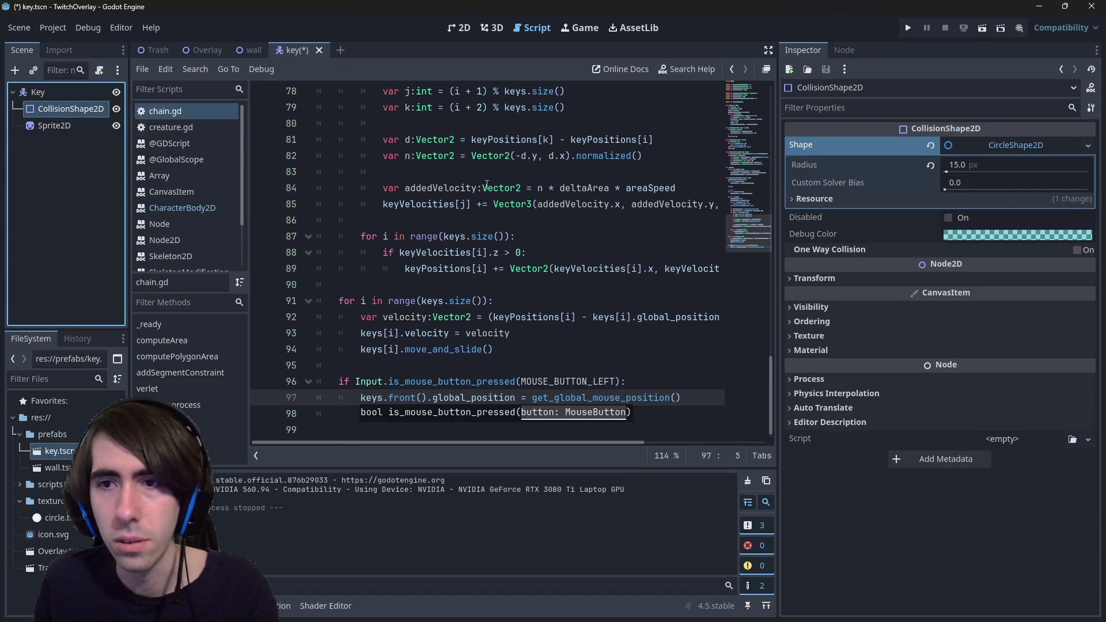
Step: Try a 15 × 15 px texture size, then undo it back to 64 px
{"action": "left_click", "coordinate": [65, 126]}
{"action": "left_click", "coordinate": [998, 456]}
{"action": "type", "text": "15"}
{"action": "key", "text": "Tab"}
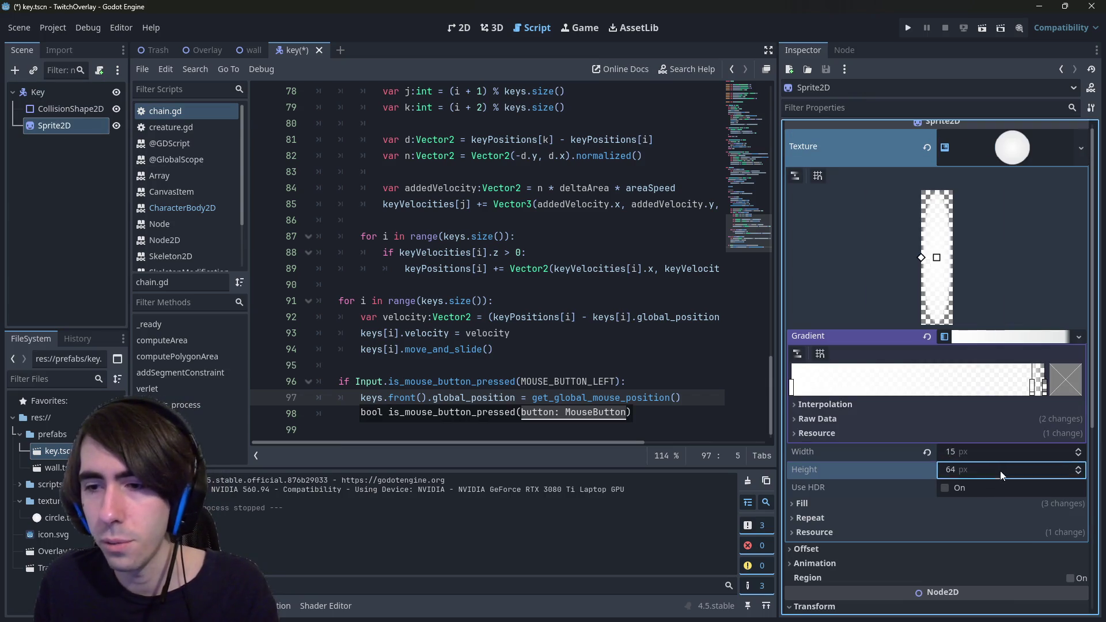
{"action": "type", "text": "15"}
{"action": "key", "text": "Return"}
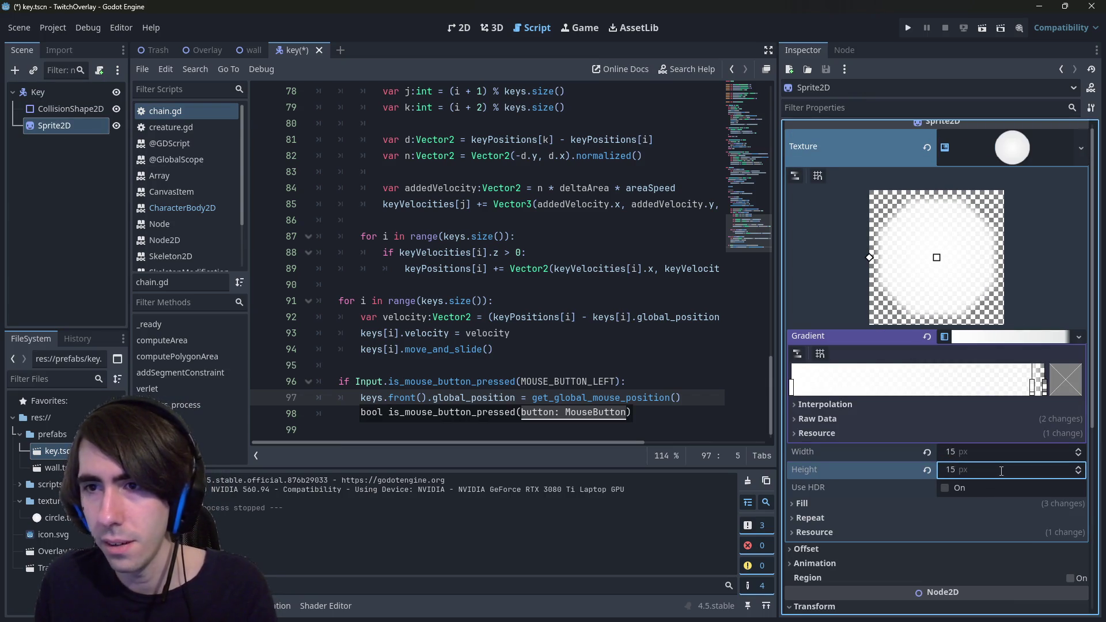
{"action": "key", "text": "ctrl+z"}
{"action": "key", "text": "ctrl+z"}
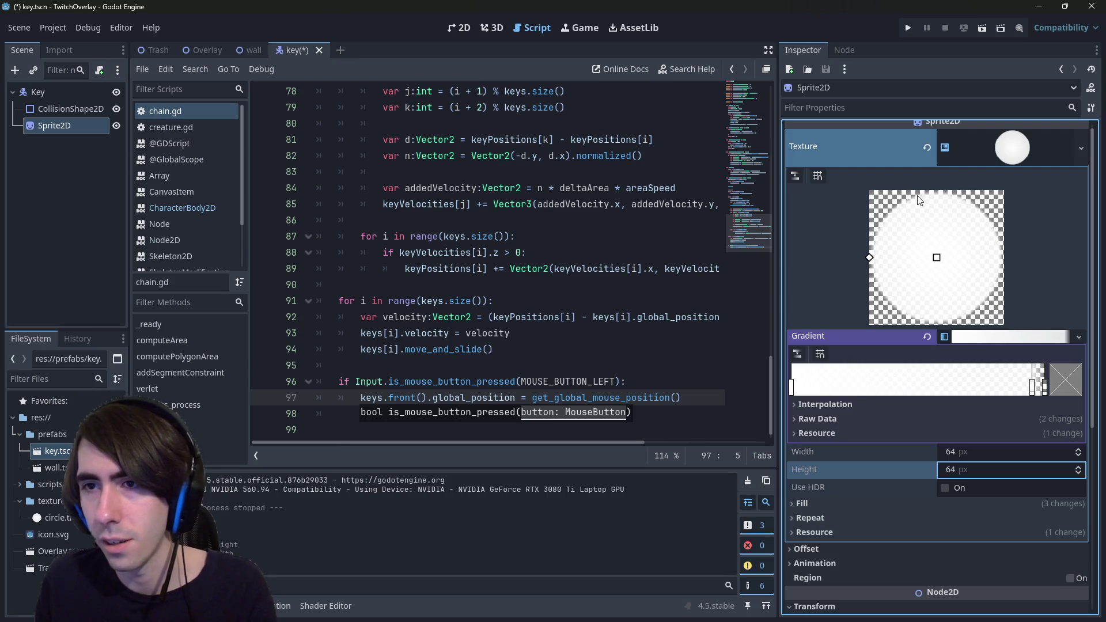
Step: Set the gradient texture to 32 × 32 px and save key.tscn
{"action": "left_click", "coordinate": [986, 453]}
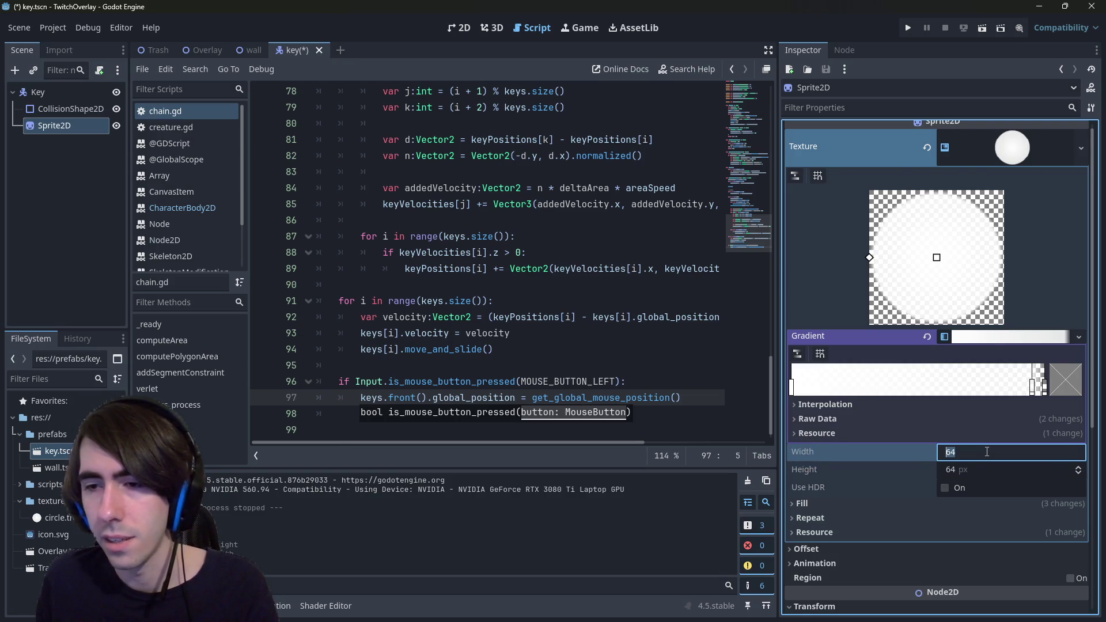
{"action": "type", "text": "32"}
{"action": "left_click", "coordinate": [990, 468]}
{"action": "key", "text": "Return"}
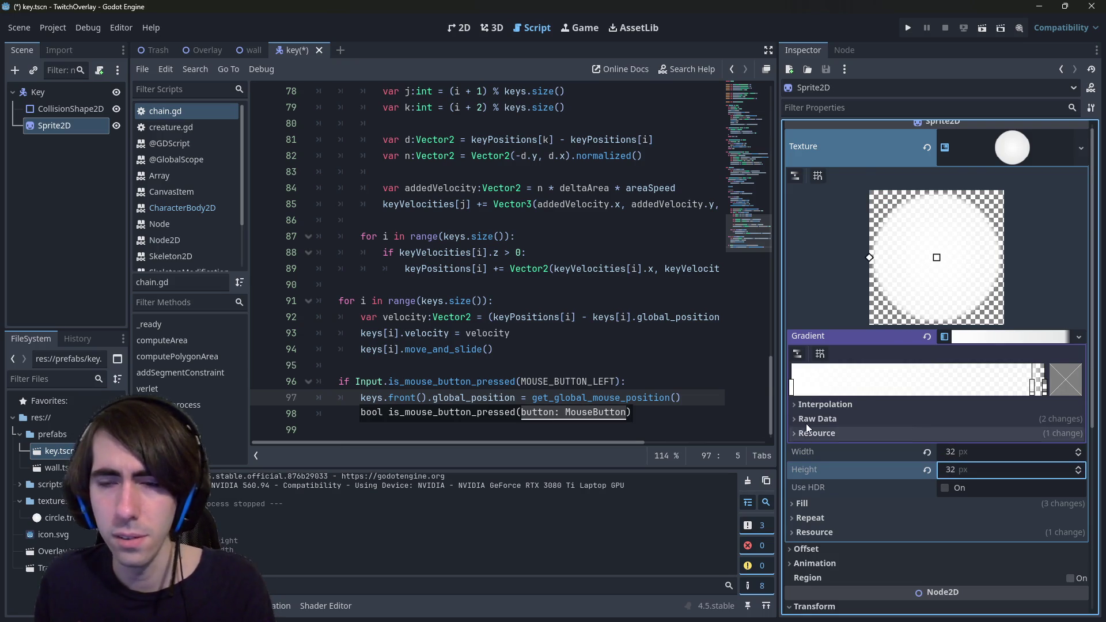
{"action": "key", "text": "ctrl+s"}
{"action": "left_click", "coordinate": [71, 109]}
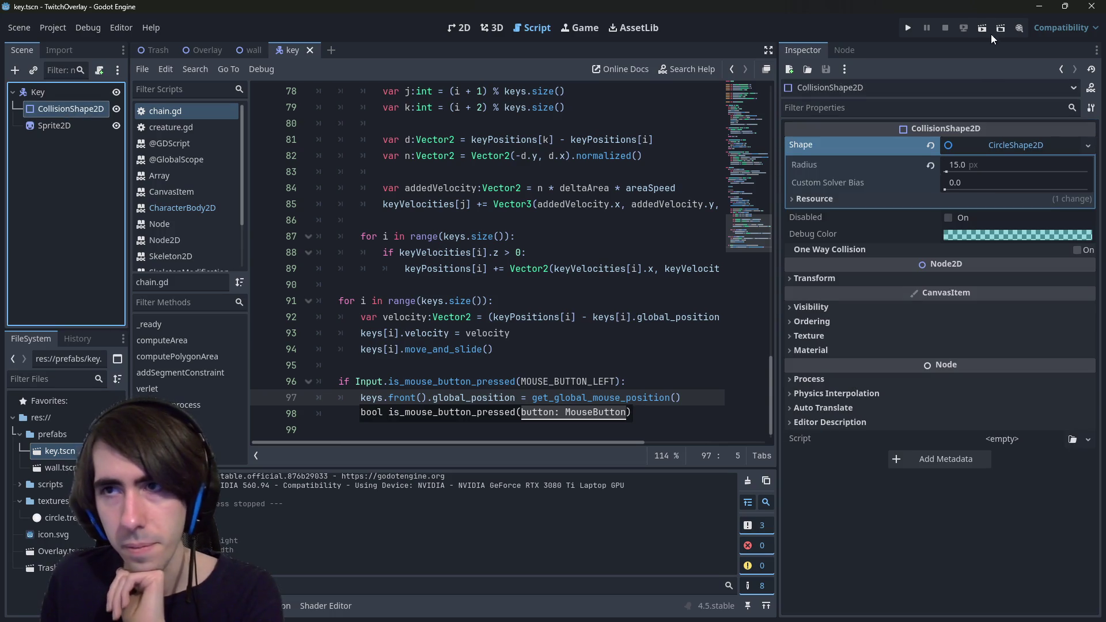
Step: Test-run the key scene, then run the Overlay scene instead
{"action": "left_click", "coordinate": [986, 30]}
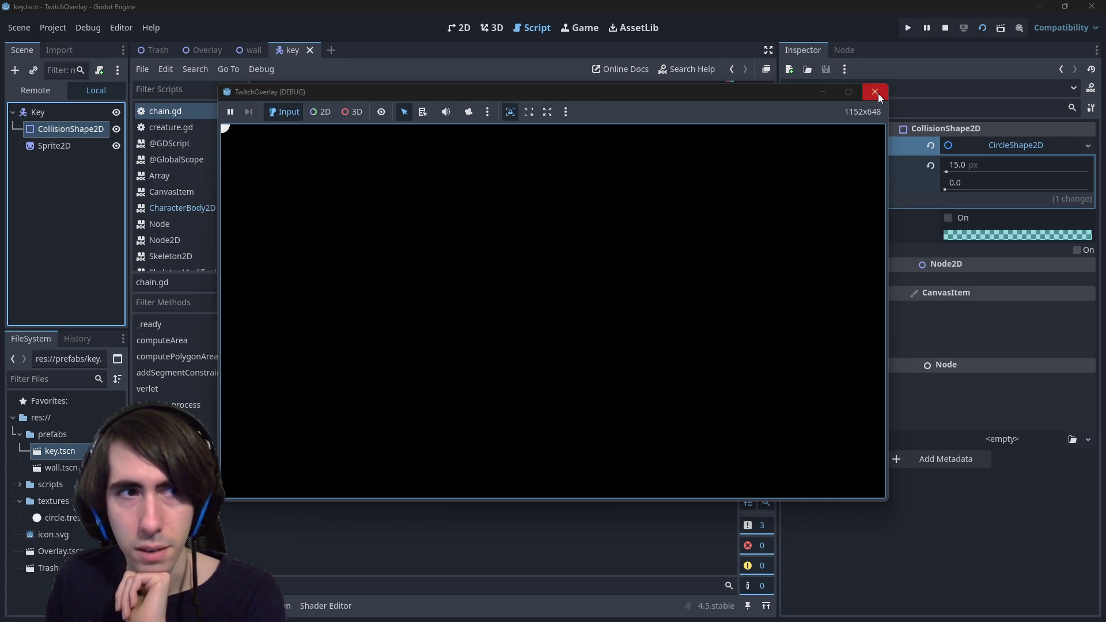
{"action": "left_click", "coordinate": [877, 93]}
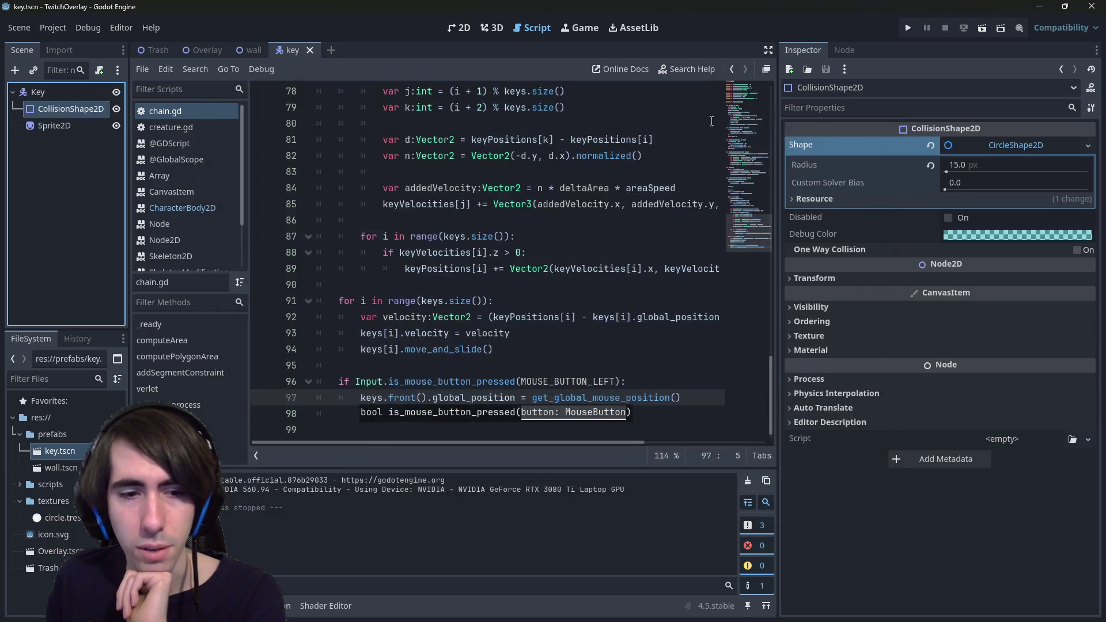
{"action": "left_click", "coordinate": [219, 49]}
{"action": "left_click", "coordinate": [981, 28]}
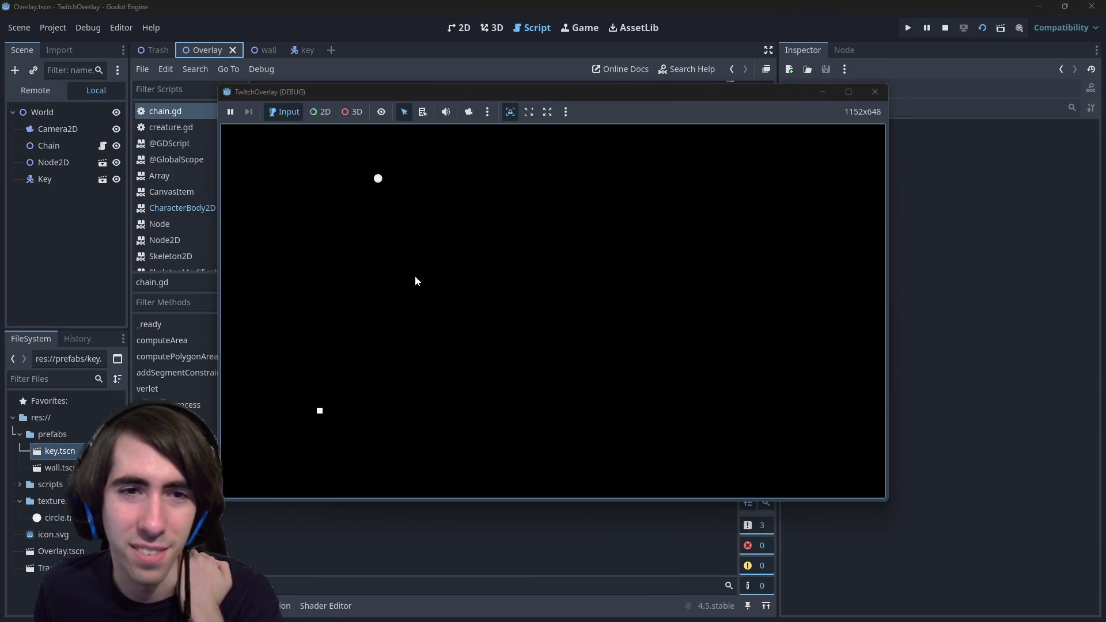
Step: Drag the ring of dots around the debug window several times
{"action": "left_click_drag", "start_coordinate": [358, 197], "coordinate": [407, 227]}
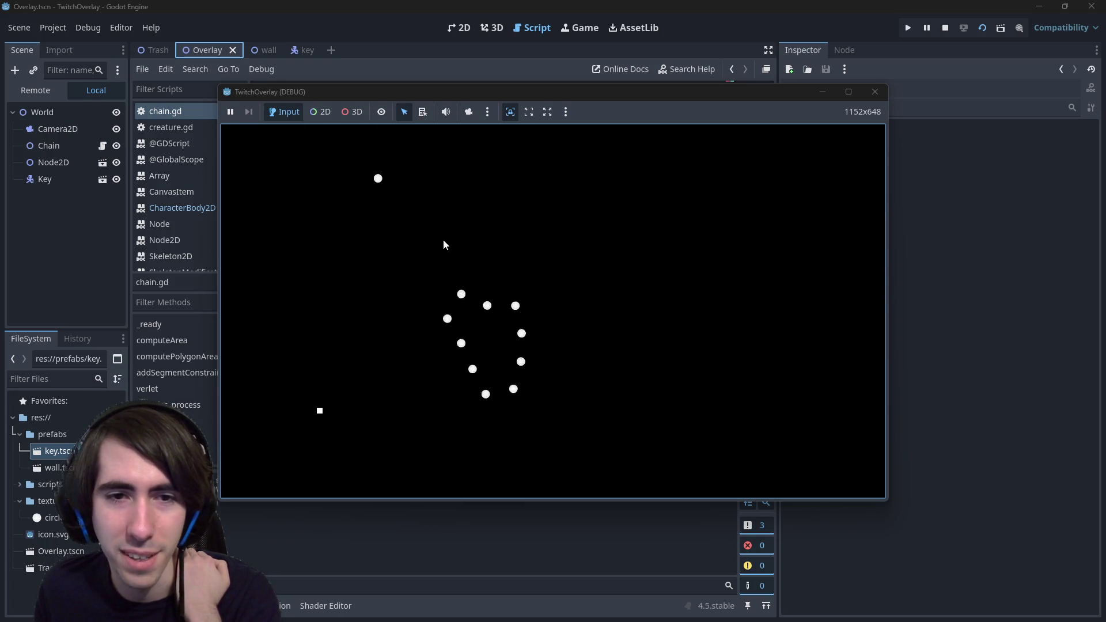
{"action": "left_click_drag", "start_coordinate": [459, 263], "coordinate": [492, 294]}
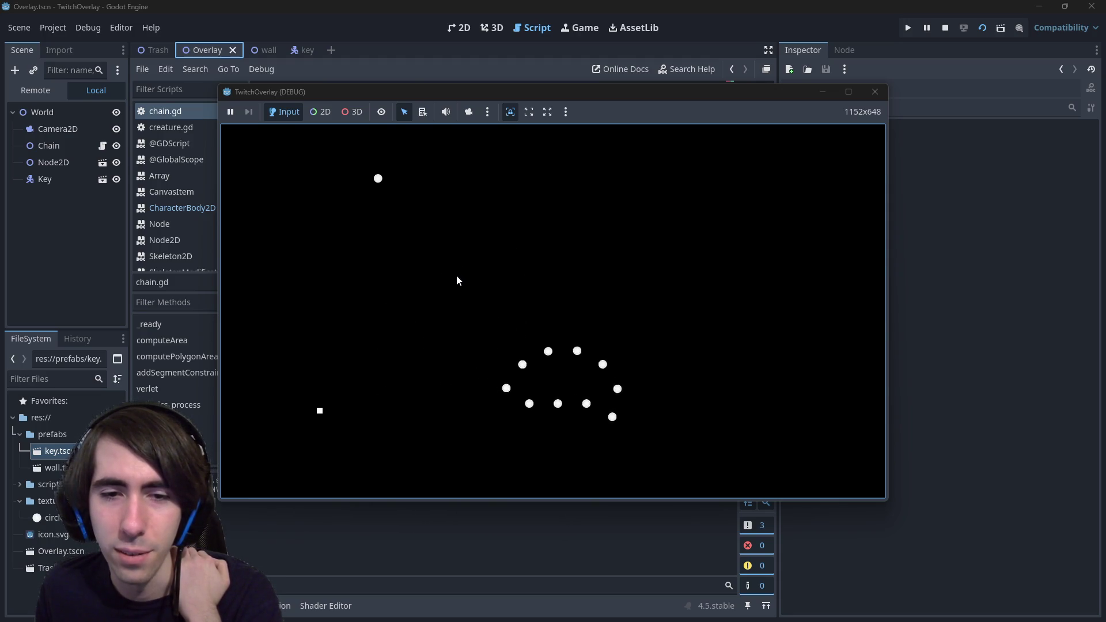
{"action": "mouse_move", "coordinate": [458, 281]}
{"action": "left_mouse_down"}
{"action": "mouse_move", "coordinate": [448, 282]}
{"action": "mouse_move", "coordinate": [544, 283]}
{"action": "left_mouse_up"}
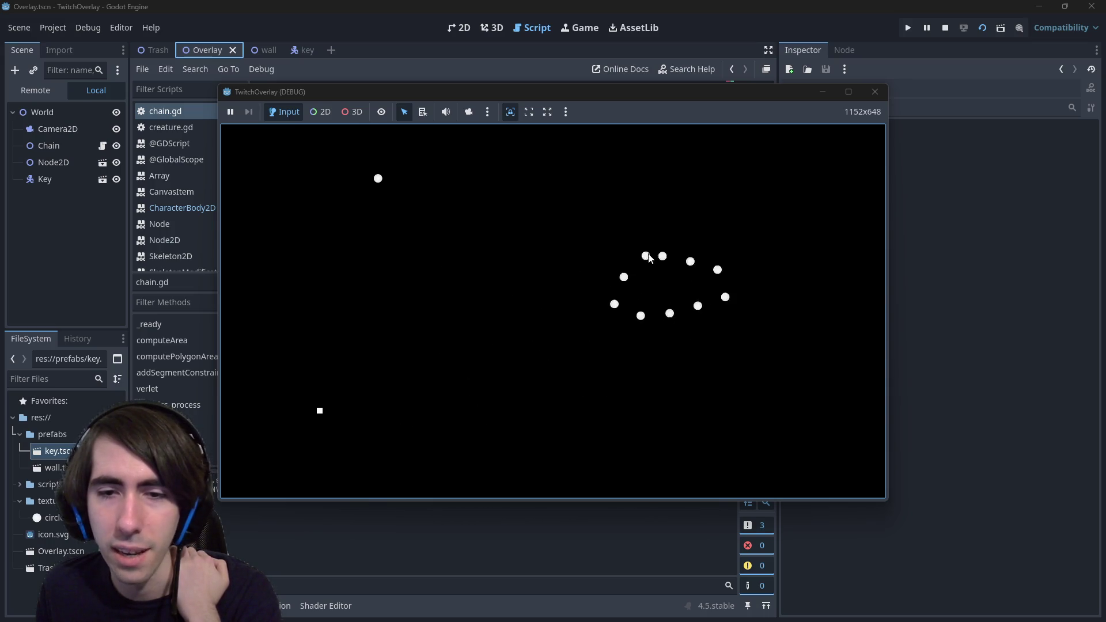
{"action": "left_click_drag", "start_coordinate": [549, 233], "coordinate": [440, 243]}
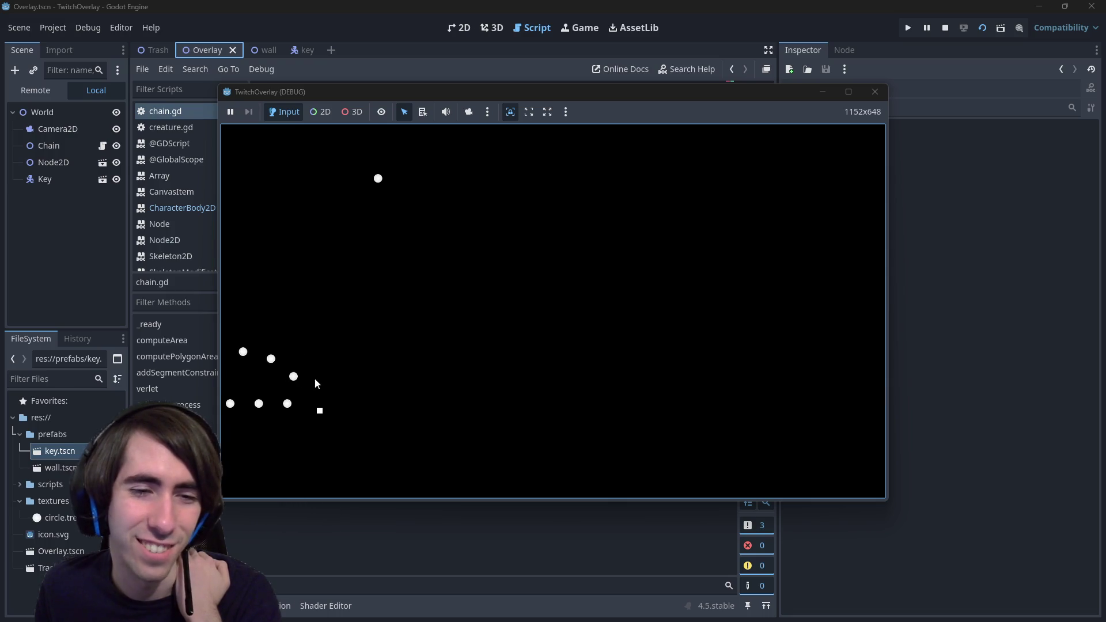
Step: Change nbKeys on line 16 of chain.gd from 10 to 50 and save
{"action": "left_click", "coordinate": [874, 93]}
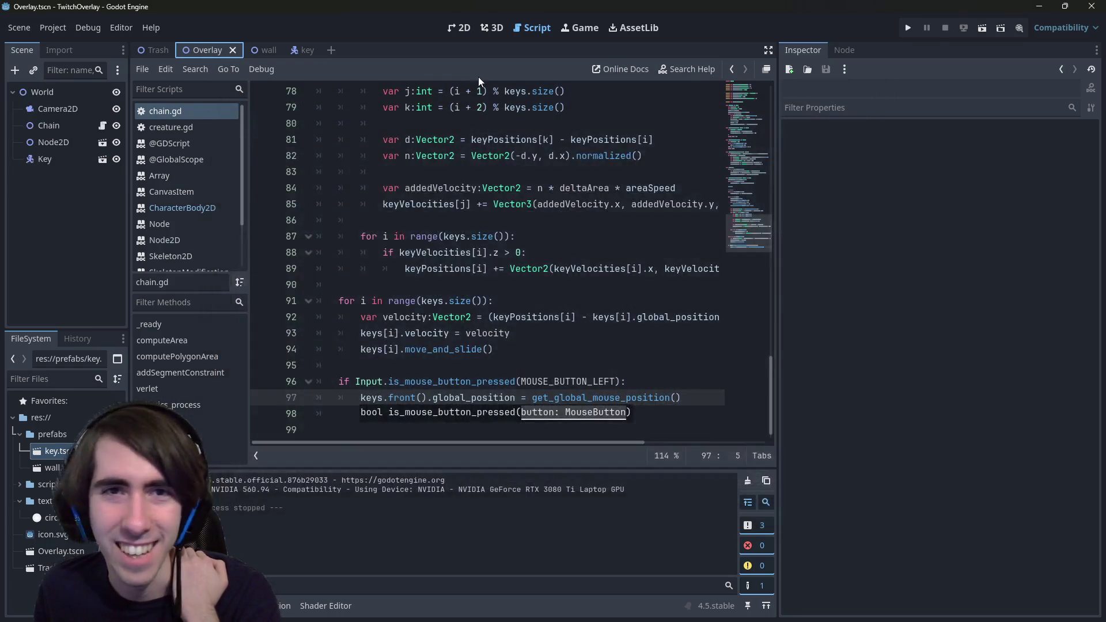
{"action": "left_click", "coordinate": [101, 126]}
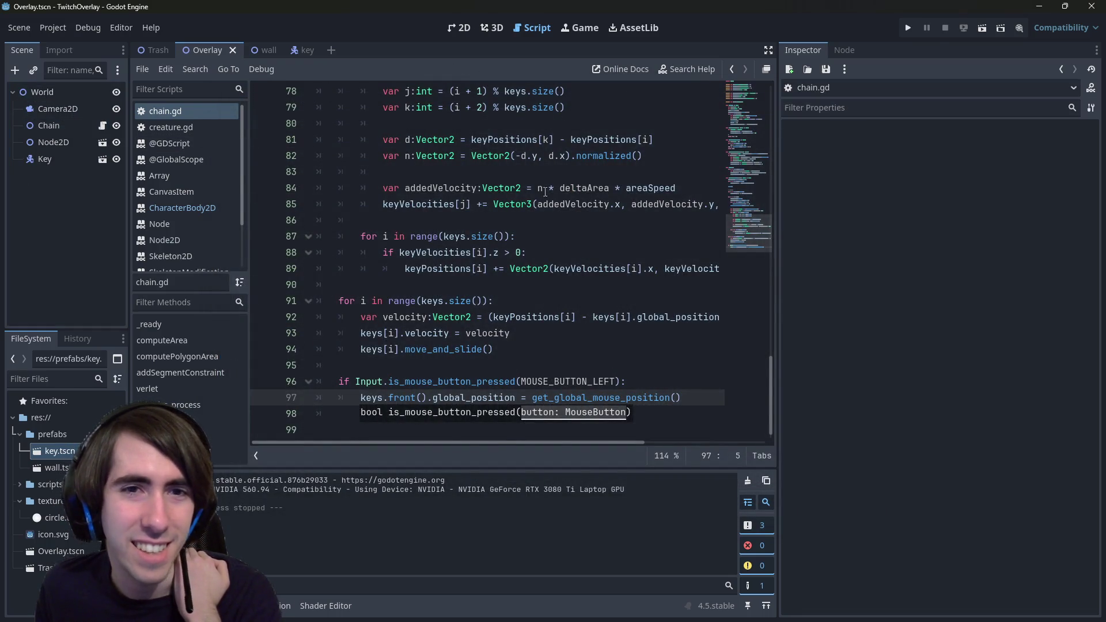
{"action": "scroll", "coordinate": [523, 213], "scroll_direction": "up", "scroll_amount": 15}
{"action": "scroll", "coordinate": [523, 213], "scroll_direction": "up", "scroll_amount": 10}
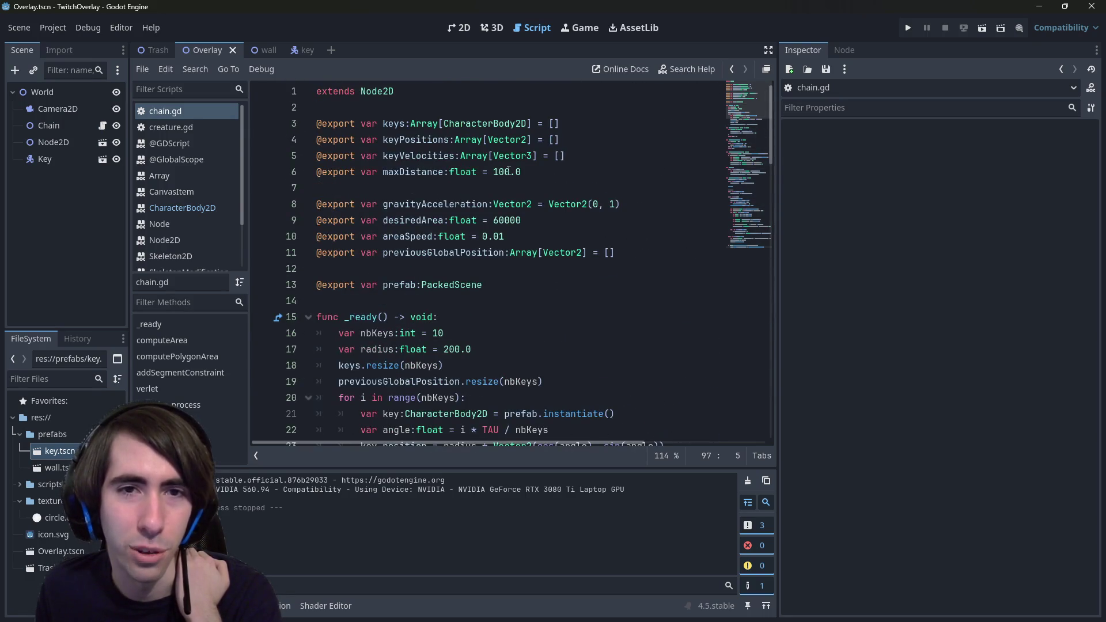
{"action": "scroll", "coordinate": [508, 237], "scroll_direction": "down", "scroll_amount": 2}
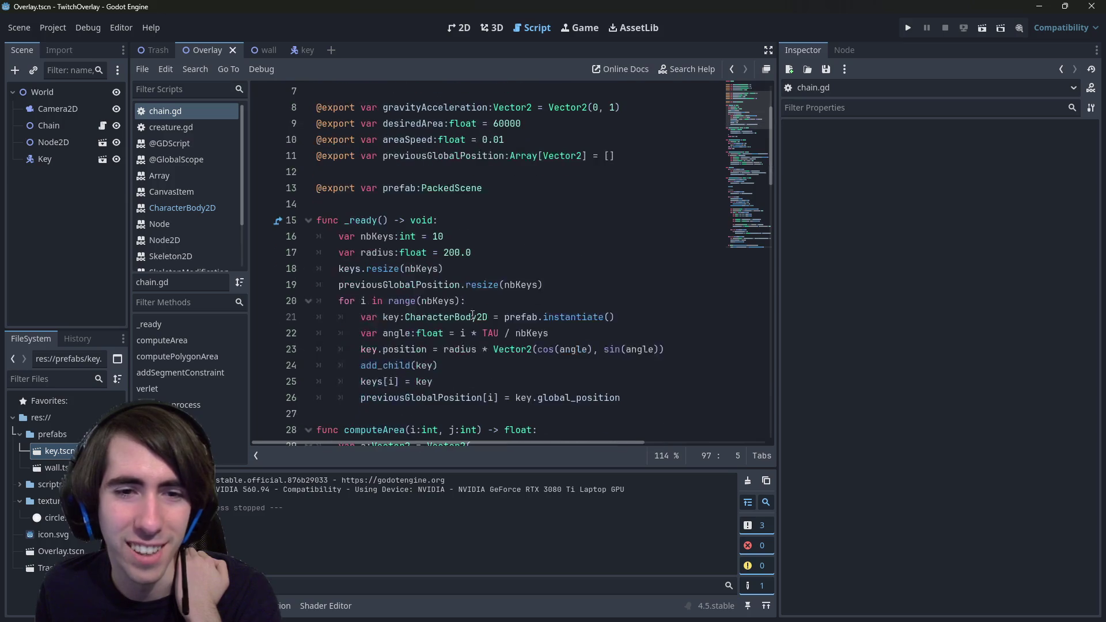
{"action": "left_click", "coordinate": [443, 238]}
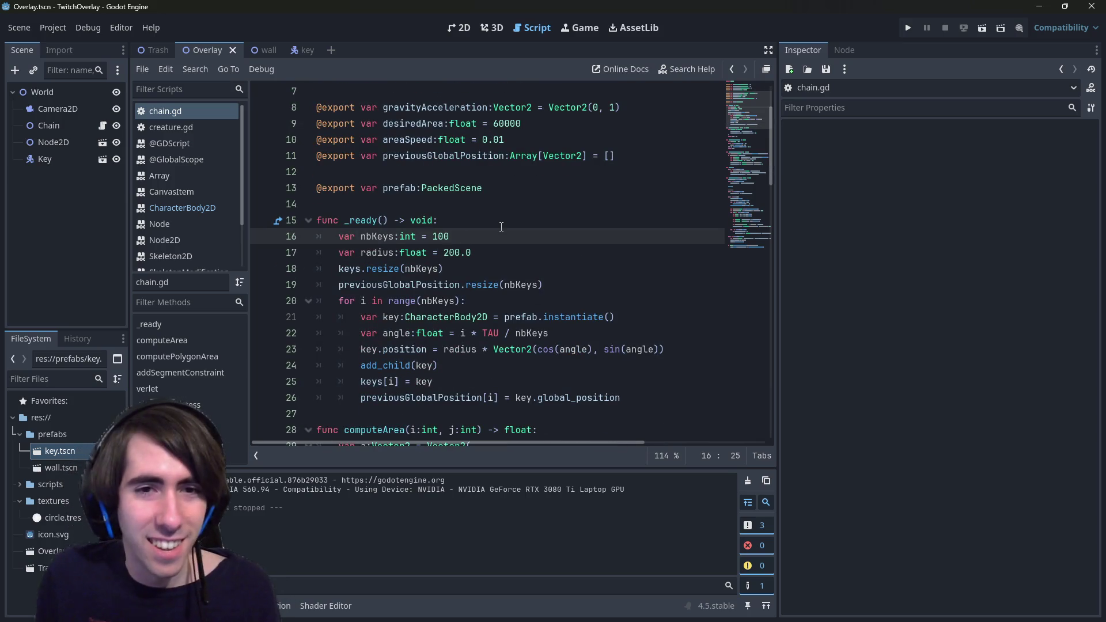
{"action": "key", "text": "BackSpace"}
{"action": "type", "text": "50"}
{"action": "key", "text": "ctrl+s"}
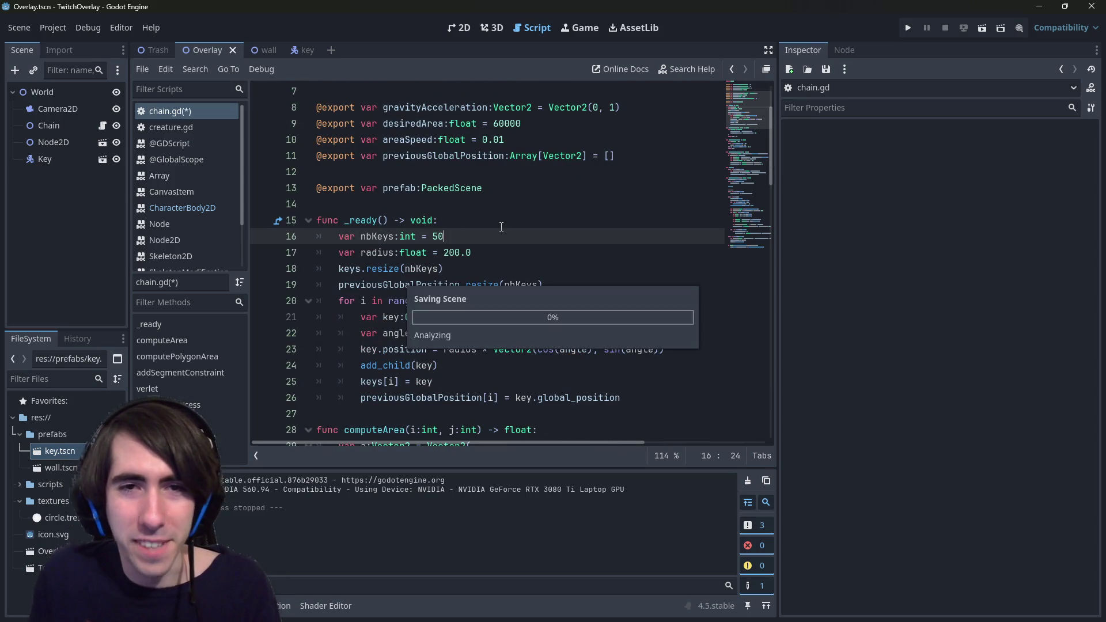
Step: Run the scene, drag the 50-dot chain, and close the game
{"action": "key", "text": "F6"}
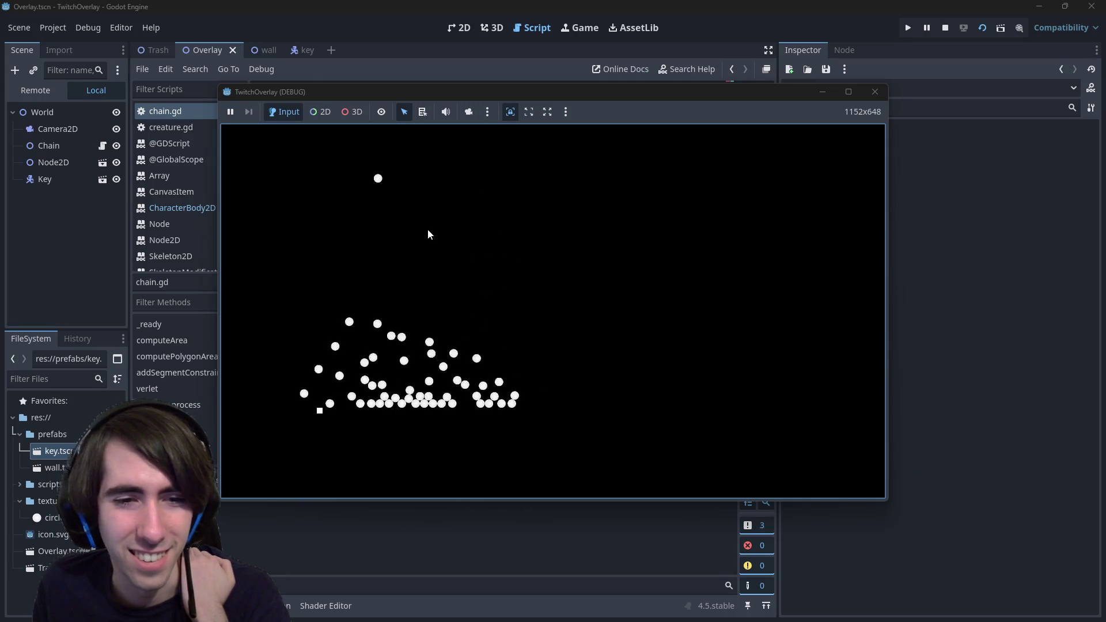
{"action": "mouse_move", "coordinate": [417, 306]}
{"action": "left_mouse_down"}
{"action": "mouse_move", "coordinate": [455, 121]}
{"action": "mouse_move", "coordinate": [587, 198]}
{"action": "mouse_move", "coordinate": [750, 184]}
{"action": "mouse_move", "coordinate": [783, 165]}
{"action": "mouse_move", "coordinate": [693, 151]}
{"action": "mouse_move", "coordinate": [519, 191]}
{"action": "left_mouse_up"}
{"action": "left_click", "coordinate": [875, 92]}
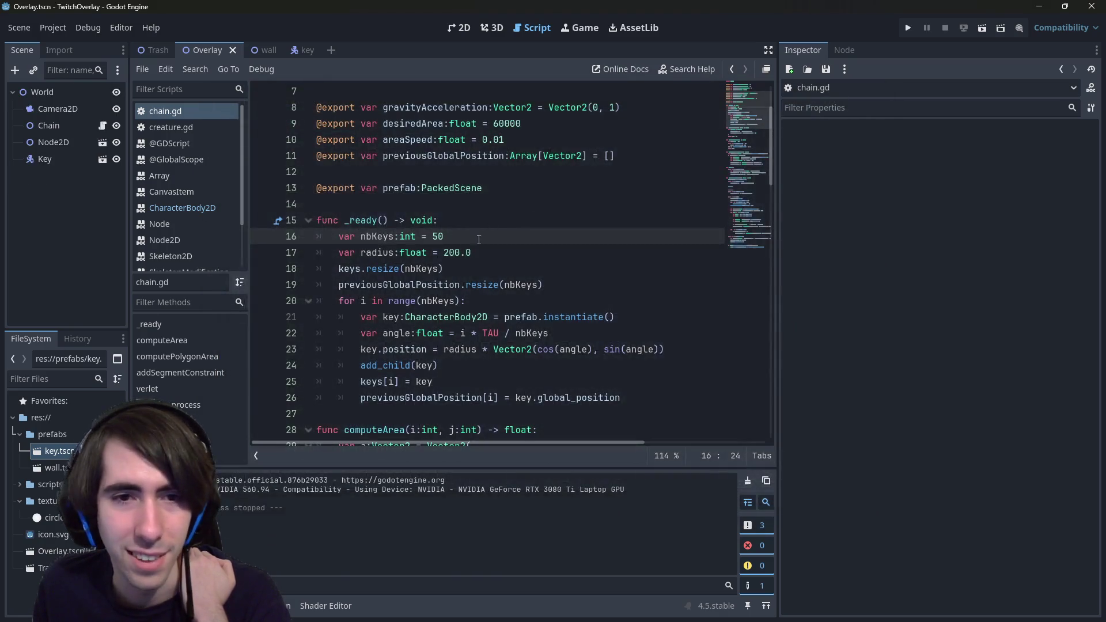
Step: Locate maxDistance on line 6, then test-run and stretch the current ring
{"action": "left_click", "coordinate": [450, 254]}
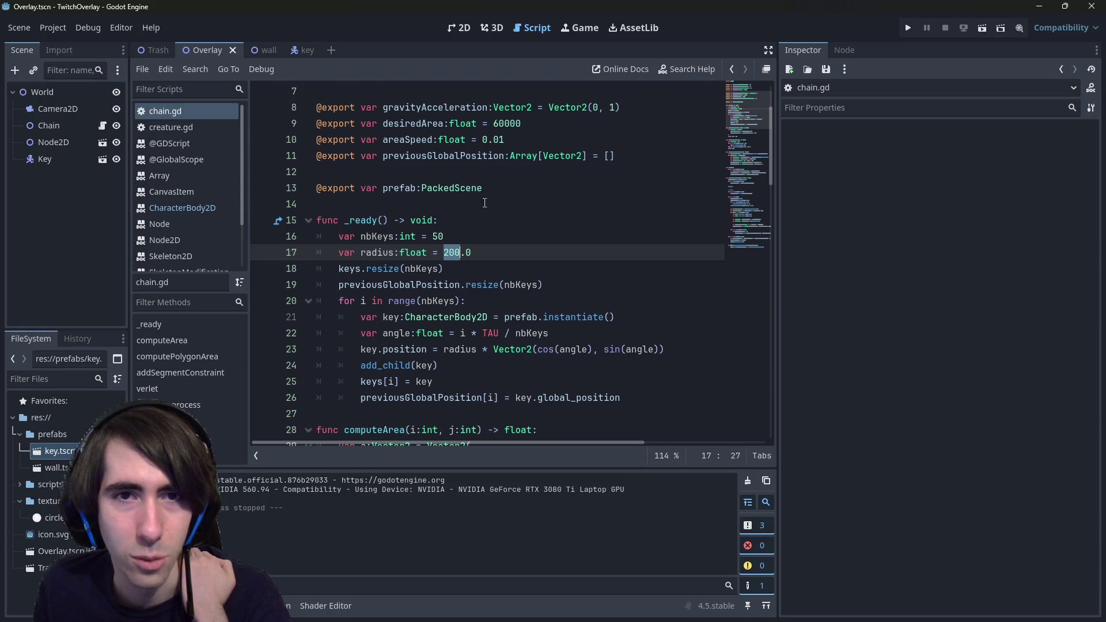
{"action": "scroll", "coordinate": [484, 203], "scroll_direction": "up", "scroll_amount": 2}
{"action": "left_click", "coordinate": [500, 173]}
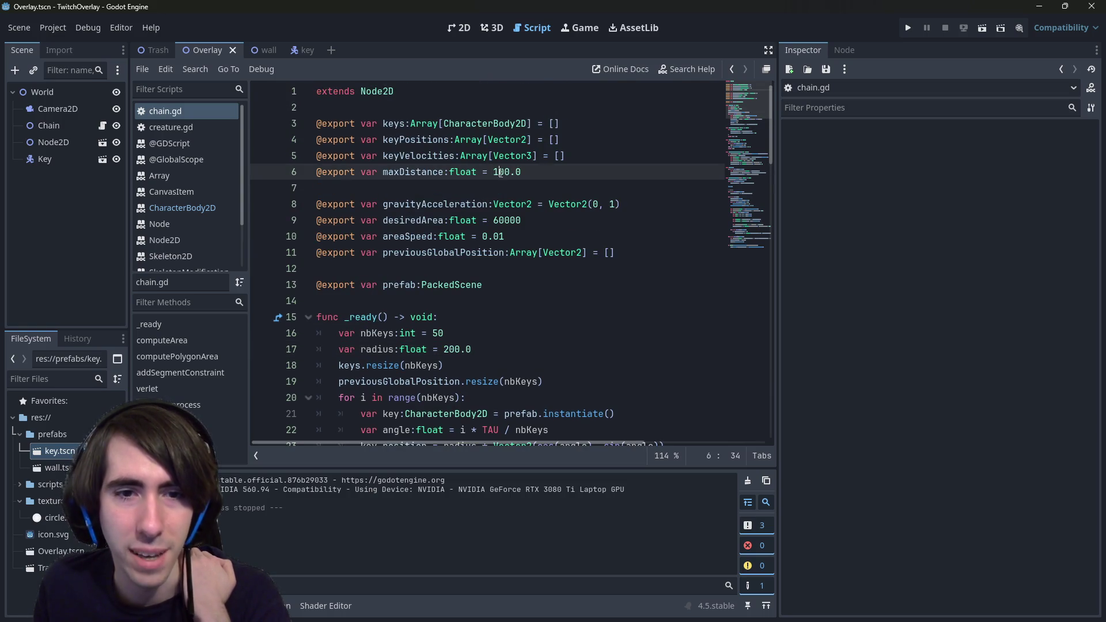
{"action": "left_click", "coordinate": [908, 28]}
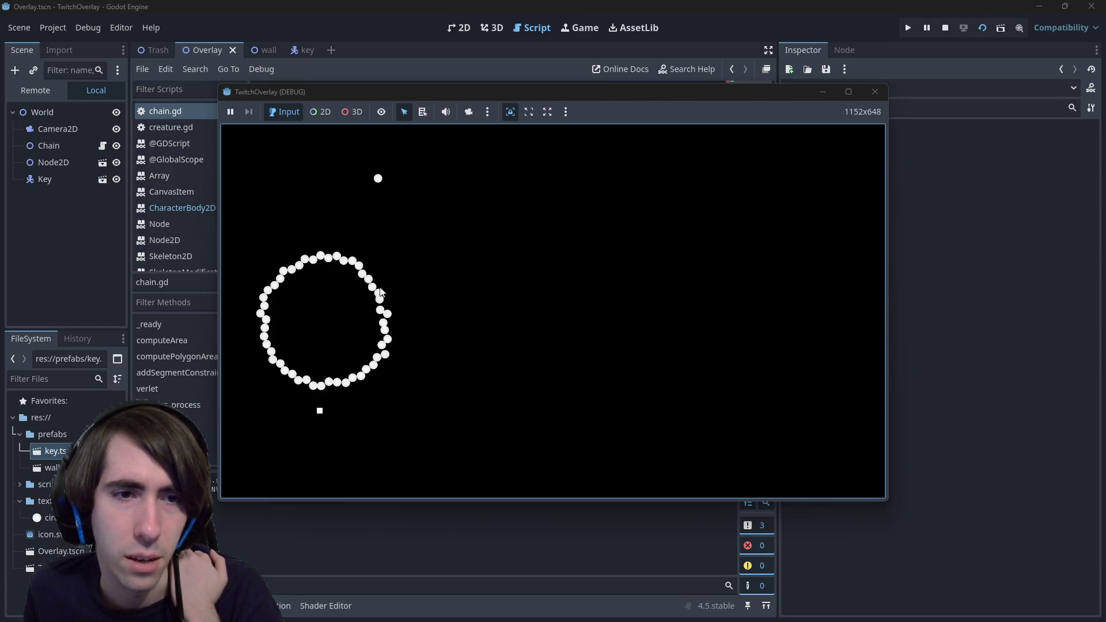
{"action": "mouse_move", "coordinate": [380, 292]}
{"action": "left_mouse_down"}
{"action": "mouse_move", "coordinate": [398, 230]}
{"action": "mouse_move", "coordinate": [452, 183]}
{"action": "mouse_move", "coordinate": [503, 163]}
{"action": "mouse_move", "coordinate": [499, 215]}
{"action": "mouse_move", "coordinate": [610, 244]}
{"action": "mouse_move", "coordinate": [564, 300]}
{"action": "mouse_move", "coordinate": [486, 323]}
{"action": "mouse_move", "coordinate": [276, 269]}
{"action": "mouse_move", "coordinate": [296, 186]}
{"action": "mouse_move", "coordinate": [650, 239]}
{"action": "mouse_move", "coordinate": [688, 204]}
{"action": "mouse_move", "coordinate": [643, 225]}
{"action": "left_mouse_up"}
{"action": "mouse_move", "coordinate": [565, 243]}
{"action": "left_mouse_down"}
{"action": "mouse_move", "coordinate": [546, 180]}
{"action": "mouse_move", "coordinate": [680, 206]}
{"action": "mouse_move", "coordinate": [713, 271]}
{"action": "mouse_move", "coordinate": [654, 344]}
{"action": "mouse_move", "coordinate": [660, 240]}
{"action": "mouse_move", "coordinate": [548, 157]}
{"action": "mouse_move", "coordinate": [507, 111]}
{"action": "mouse_move", "coordinate": [502, 260]}
{"action": "mouse_move", "coordinate": [473, 330]}
{"action": "left_mouse_up"}
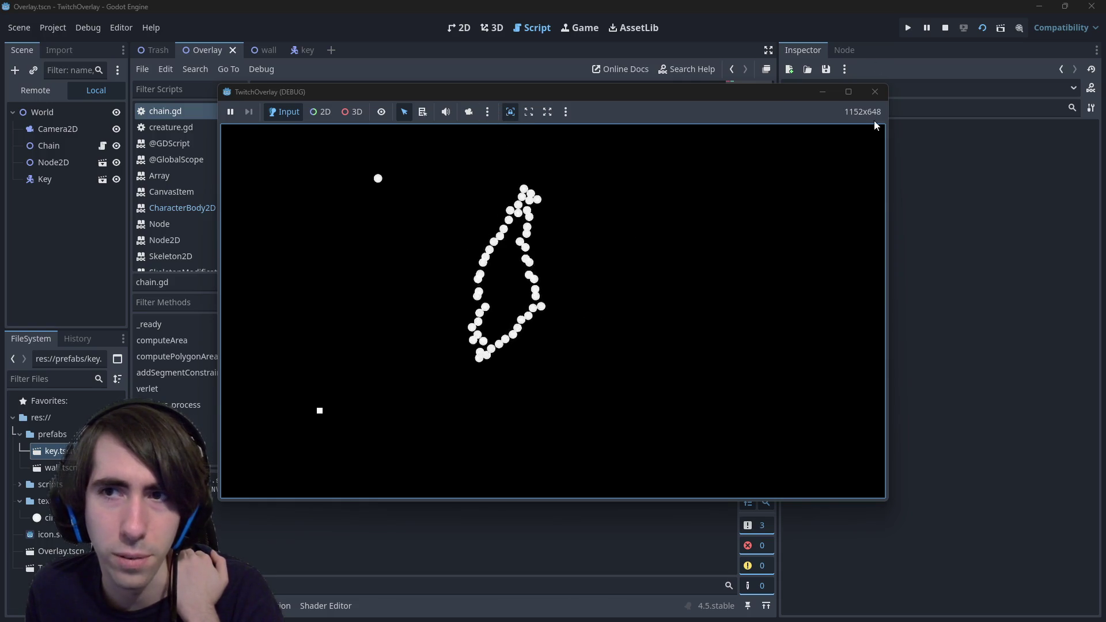
{"action": "left_click", "coordinate": [877, 92]}
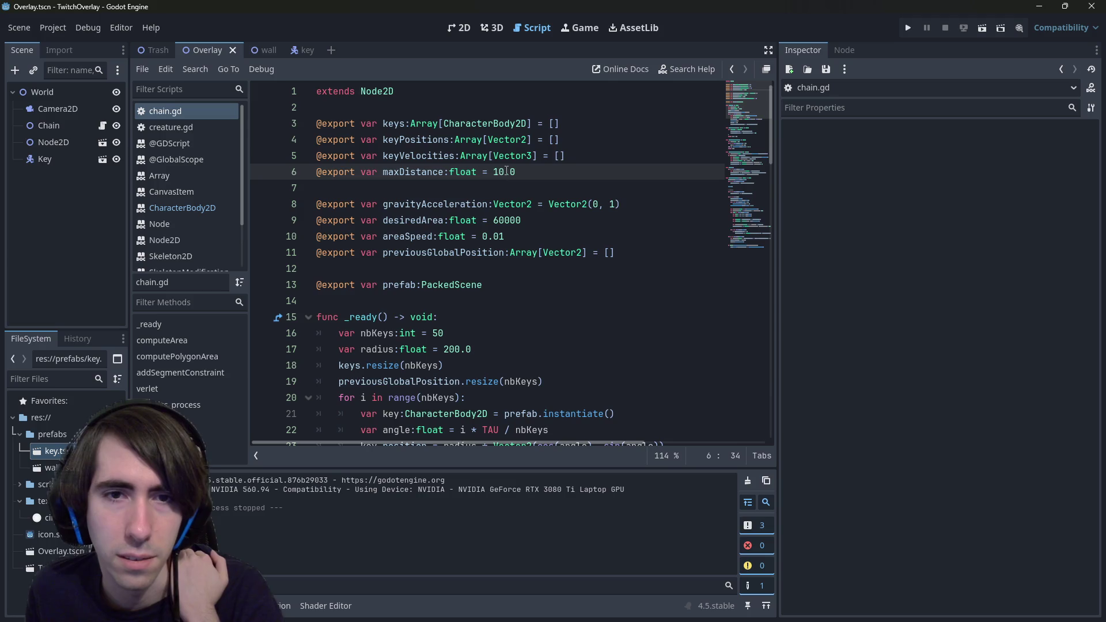
Step: Change maxDistance from 10.0 to 30.0 and rerun the scene
{"action": "key", "text": "BackSpace"}
{"action": "type", "text": "2"}
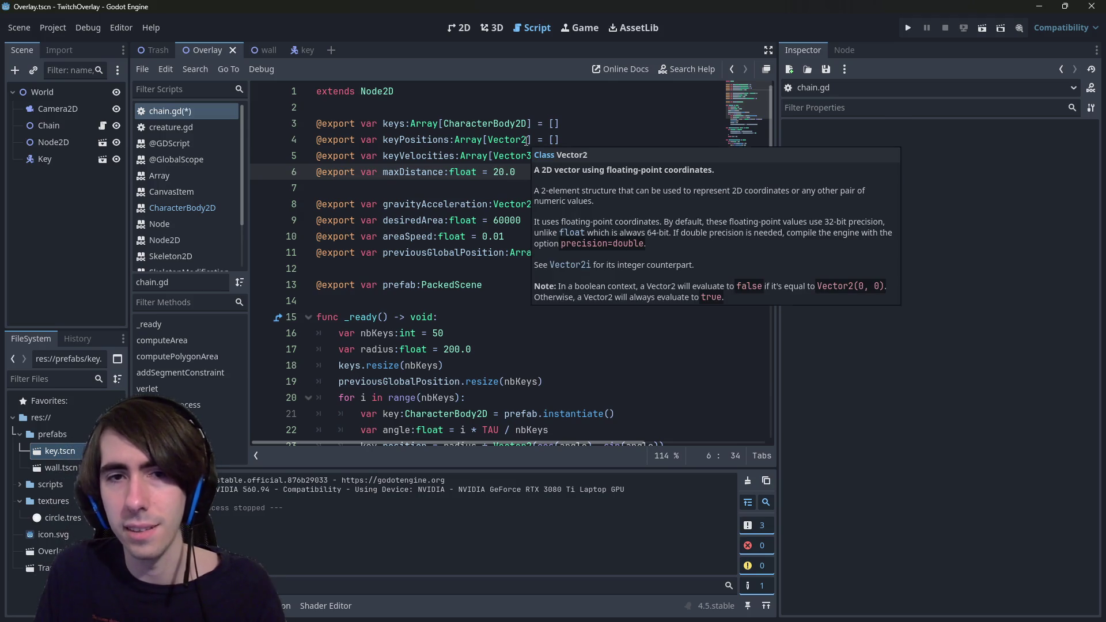
{"action": "key", "text": "ctrl+z"}
{"action": "key", "text": "BackSpace"}
{"action": "type", "text": "3"}
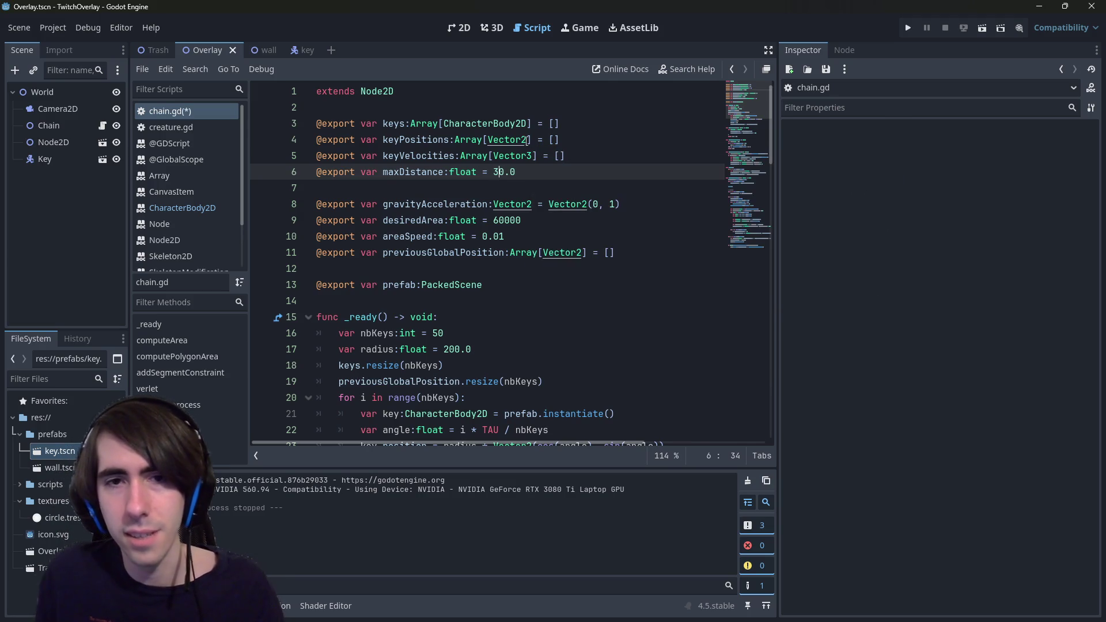
{"action": "left_click", "coordinate": [981, 27]}
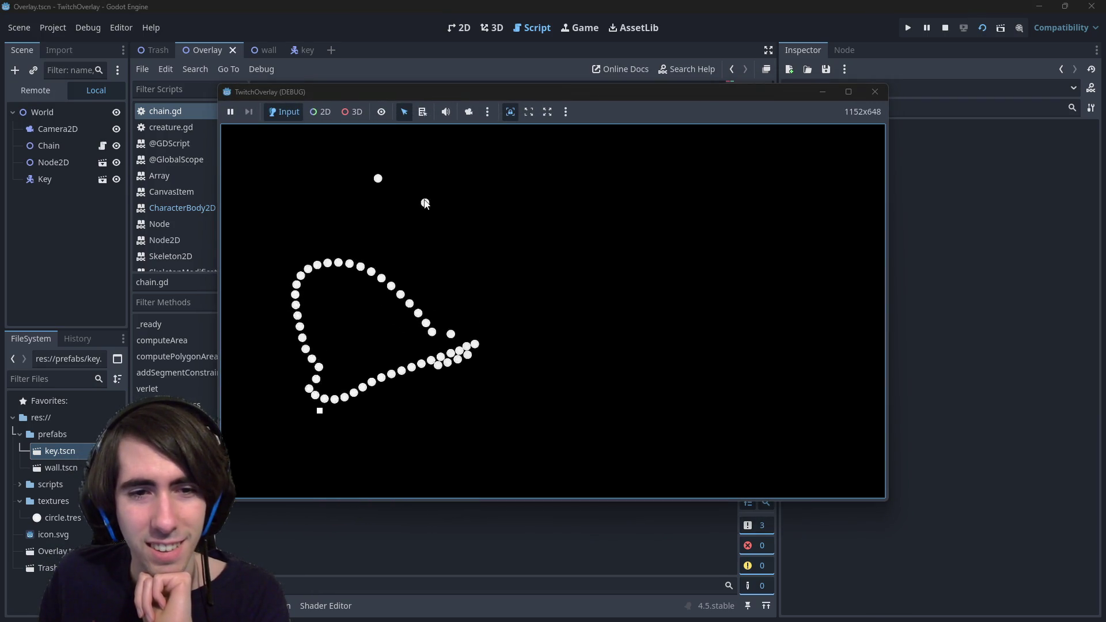
{"action": "left_click", "coordinate": [875, 92]}
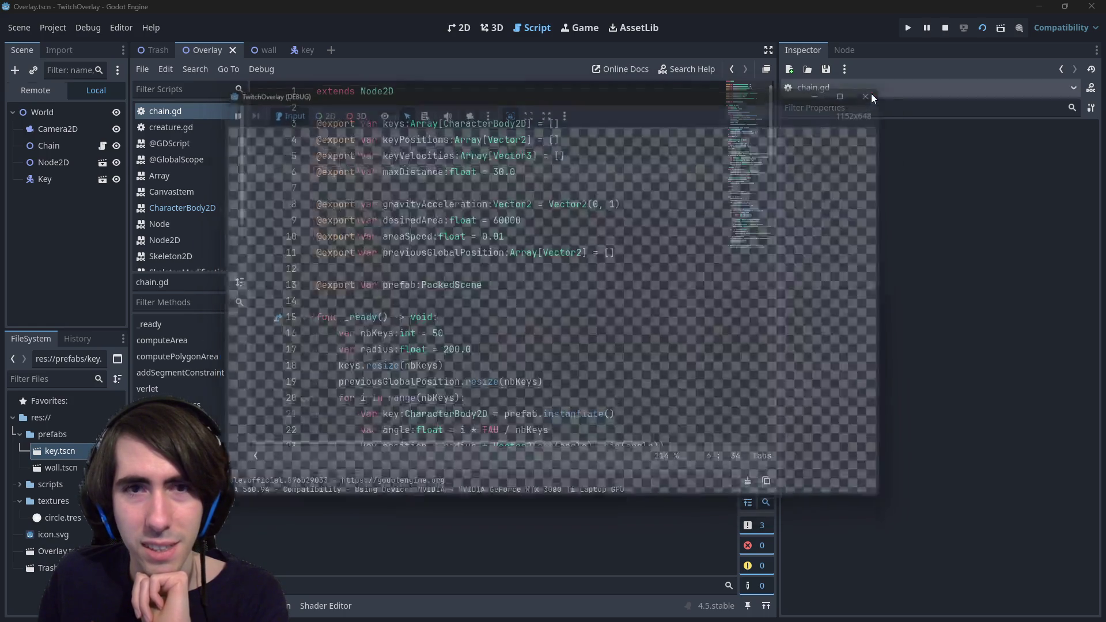
{"action": "key", "text": "ctrl+z"}
{"action": "key", "text": "ctrl+z"}
{"action": "key", "text": "ctrl+z"}
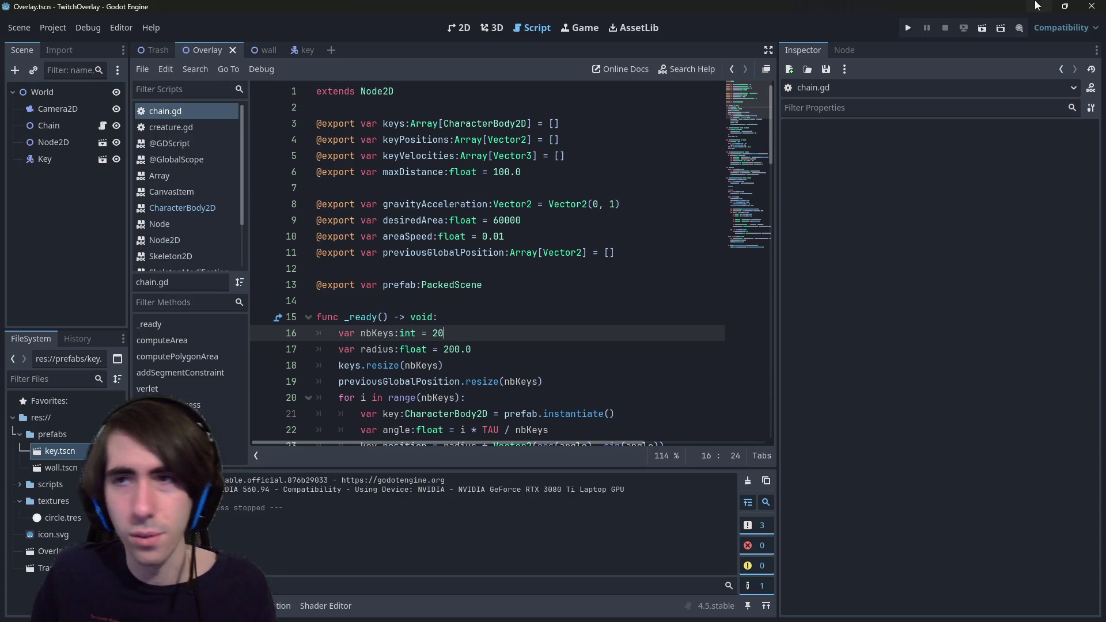
{"action": "left_click", "coordinate": [982, 28]}
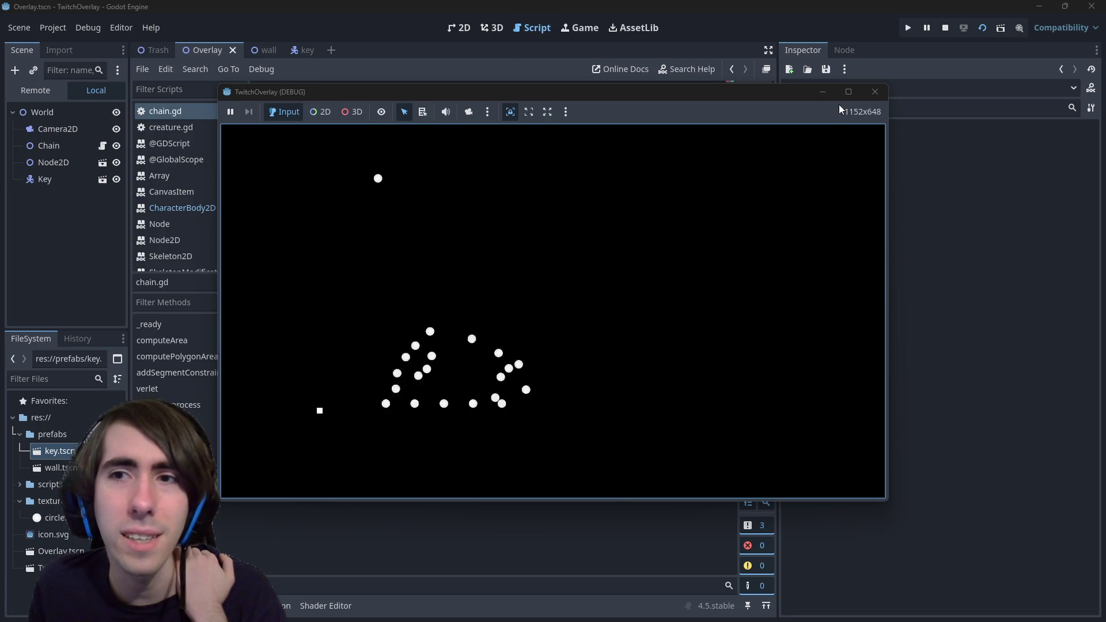
{"action": "left_click", "coordinate": [874, 92]}
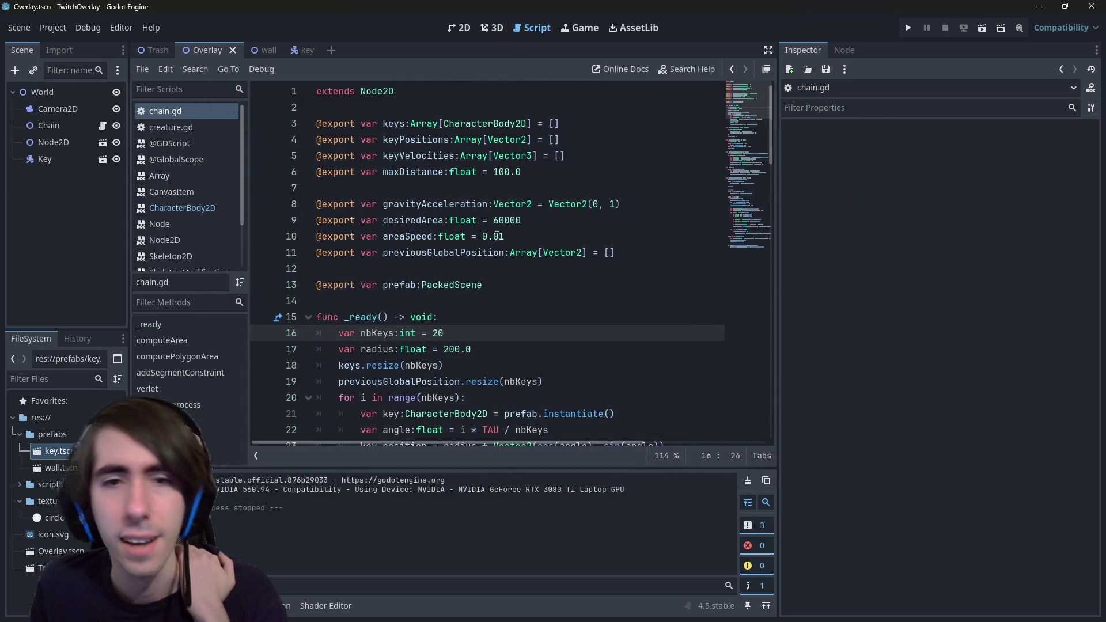
Step: Change desiredArea on line 9 from 60000 to 600000 and run the scene
{"action": "left_click", "coordinate": [509, 237]}
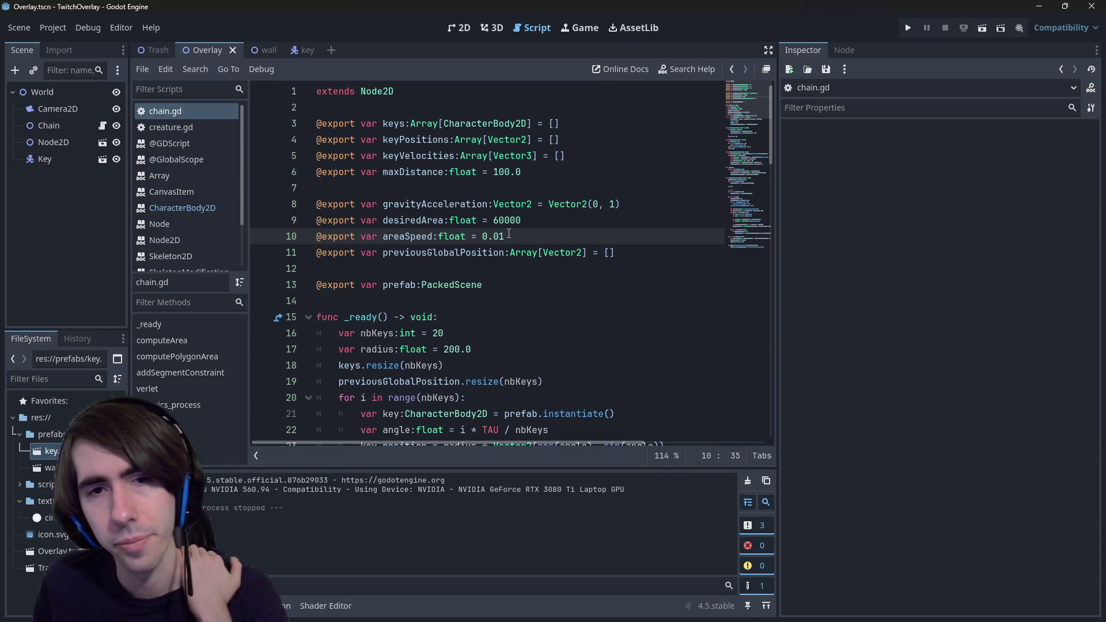
{"action": "left_click", "coordinate": [523, 219]}
{"action": "type", "text": "0"}
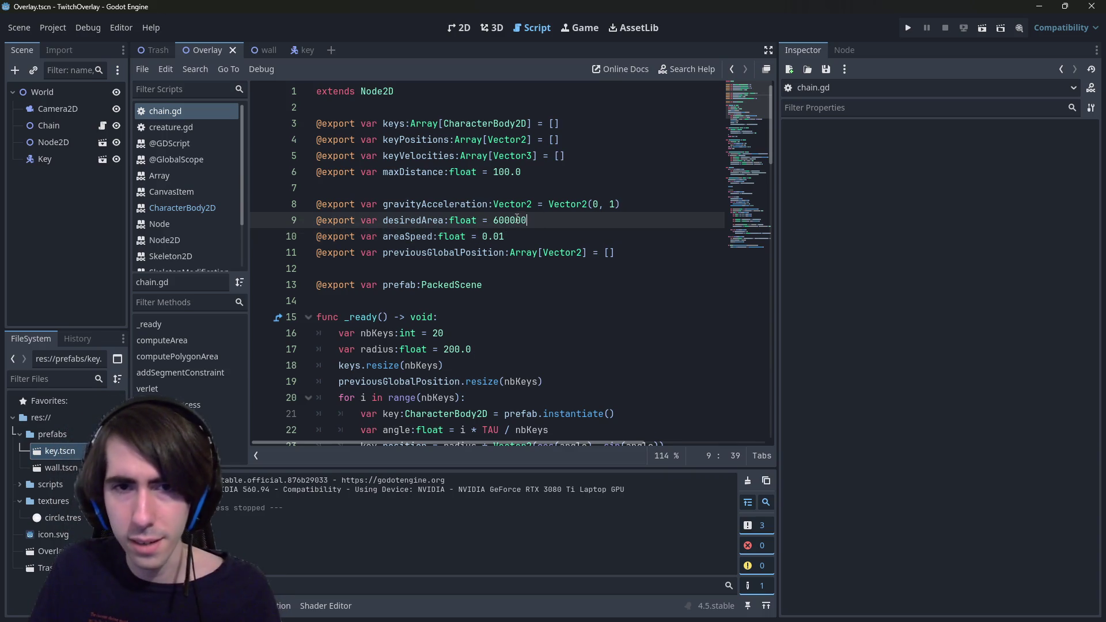
{"action": "left_click", "coordinate": [982, 23]}
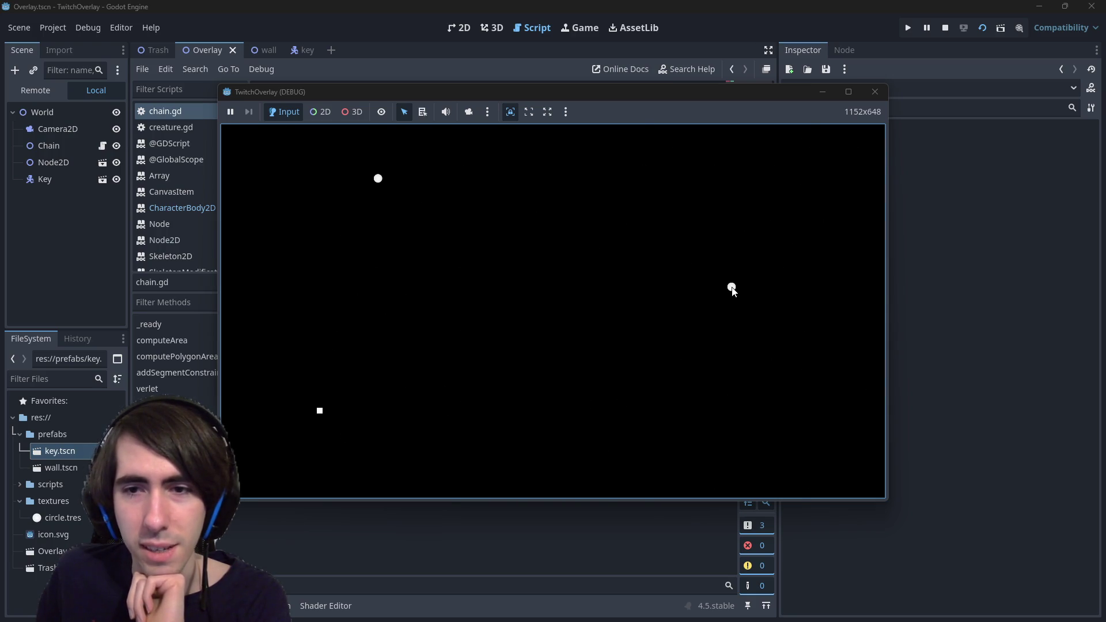
Step: Widen the code area, append ' / 2.0' to the velocity on line 92, and rerun
{"action": "left_click", "coordinate": [875, 91]}
{"action": "scroll", "coordinate": [529, 313], "scroll_direction": "down", "scroll_amount": 20}
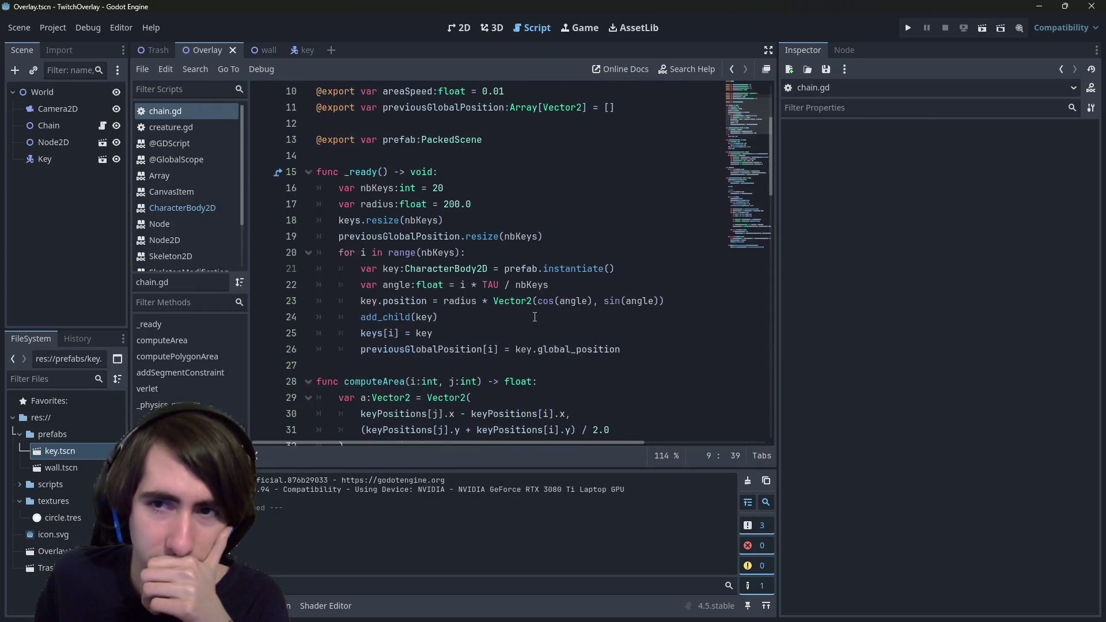
{"action": "scroll", "coordinate": [534, 383], "scroll_direction": "down", "scroll_amount": 2}
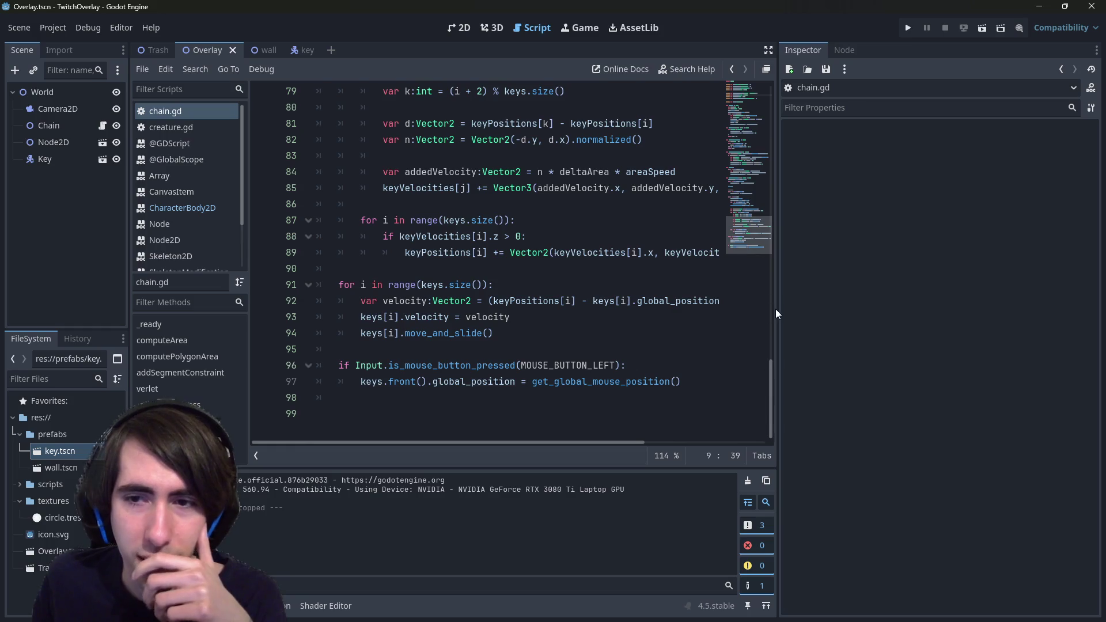
{"action": "mouse_move", "coordinate": [779, 308]}
{"action": "left_mouse_down"}
{"action": "mouse_move", "coordinate": [1022, 353]}
{"action": "mouse_move", "coordinate": [945, 353]}
{"action": "left_mouse_up"}
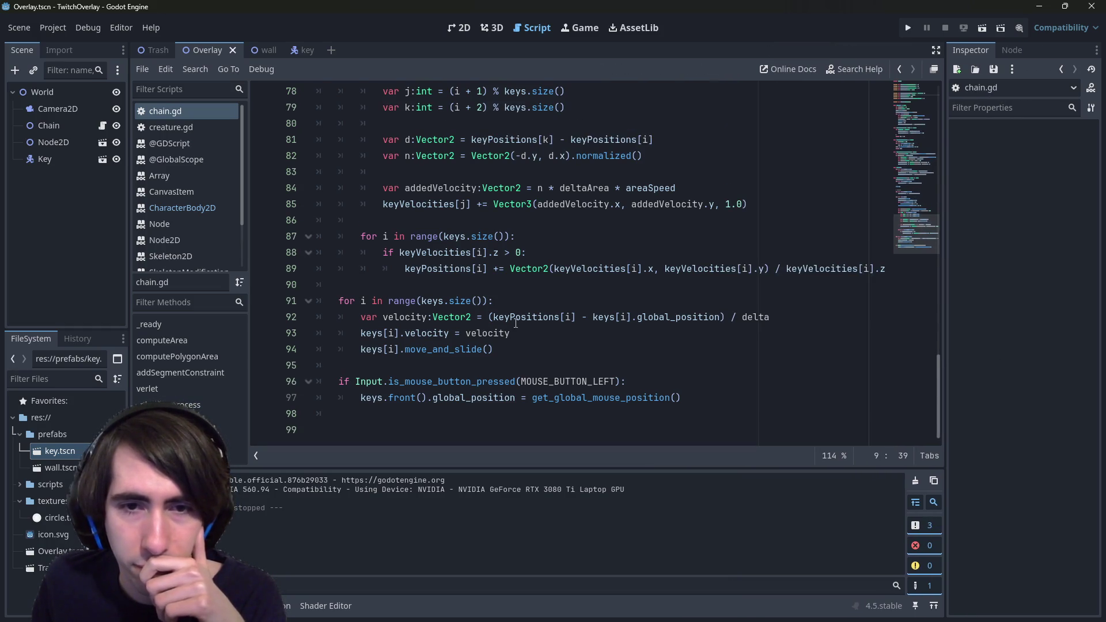
{"action": "left_click", "coordinate": [495, 318]}
{"action": "type", "text": "/ 2.0"}
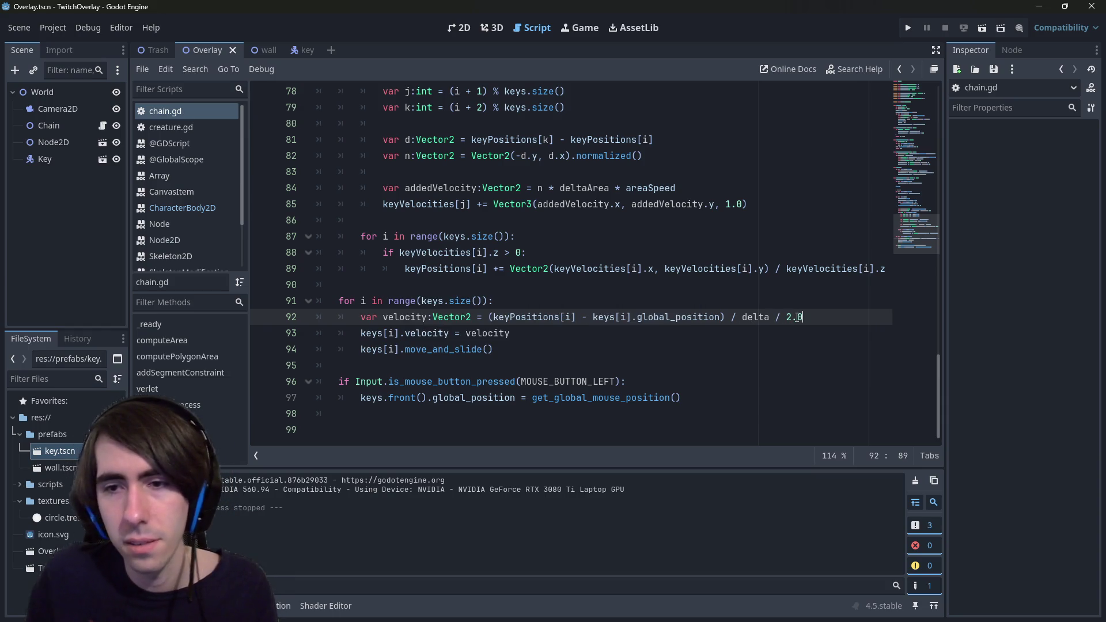
{"action": "left_click", "coordinate": [984, 29]}
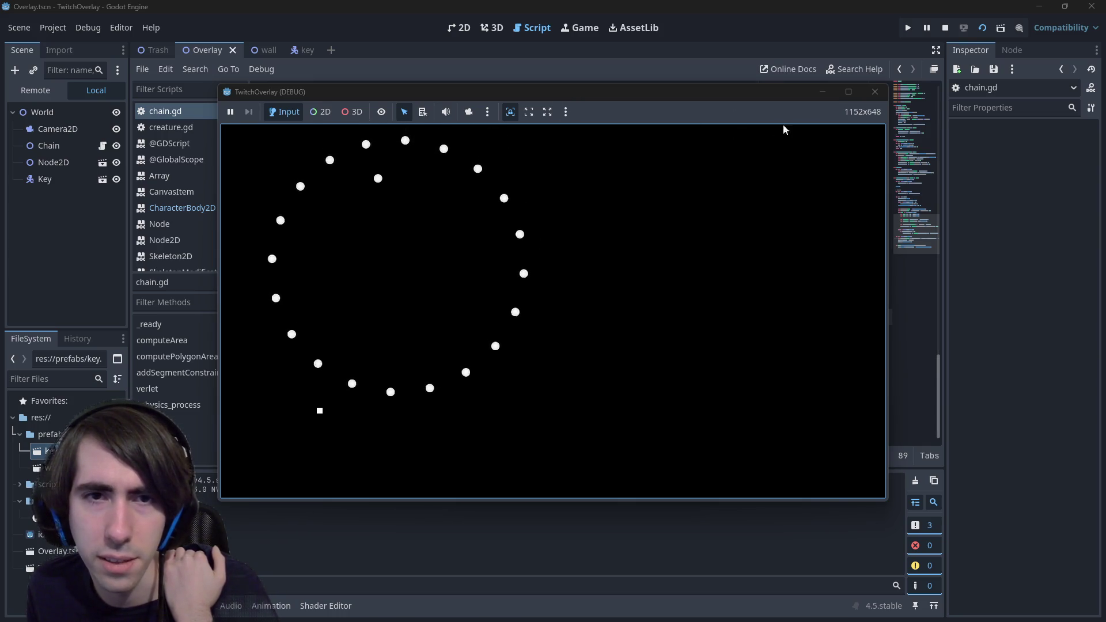
Step: Remove the ' / 2.0' and comment out velocity lines 92–94
{"action": "left_click", "coordinate": [871, 94]}
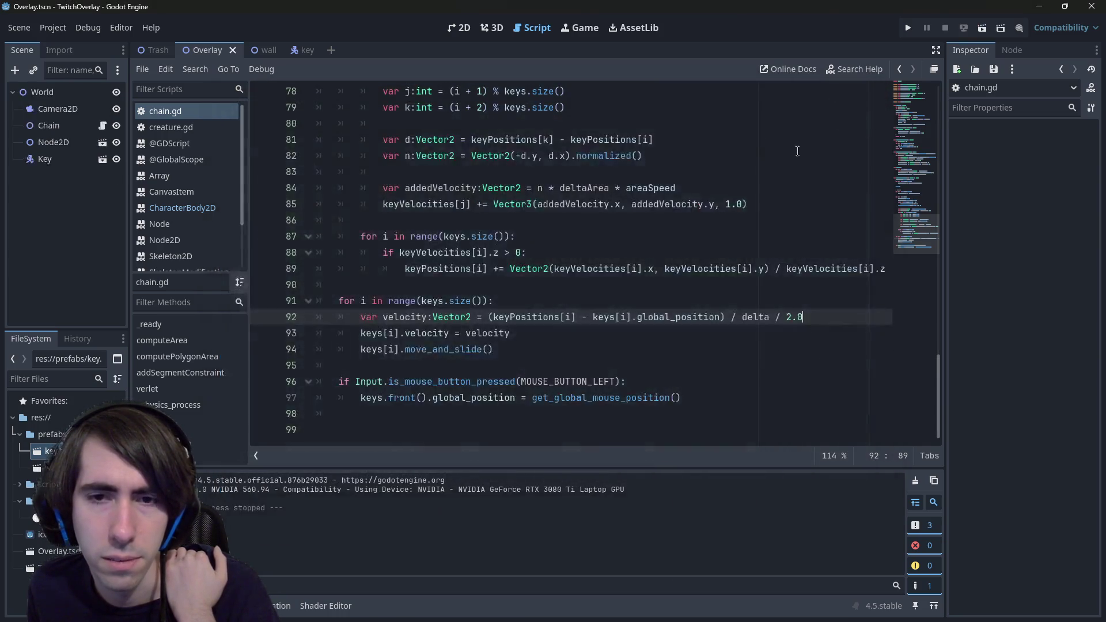
{"action": "key", "text": "End"}
{"action": "key", "text": "ctrl+BackSpace"}
{"action": "key", "text": "ctrl+BackSpace"}
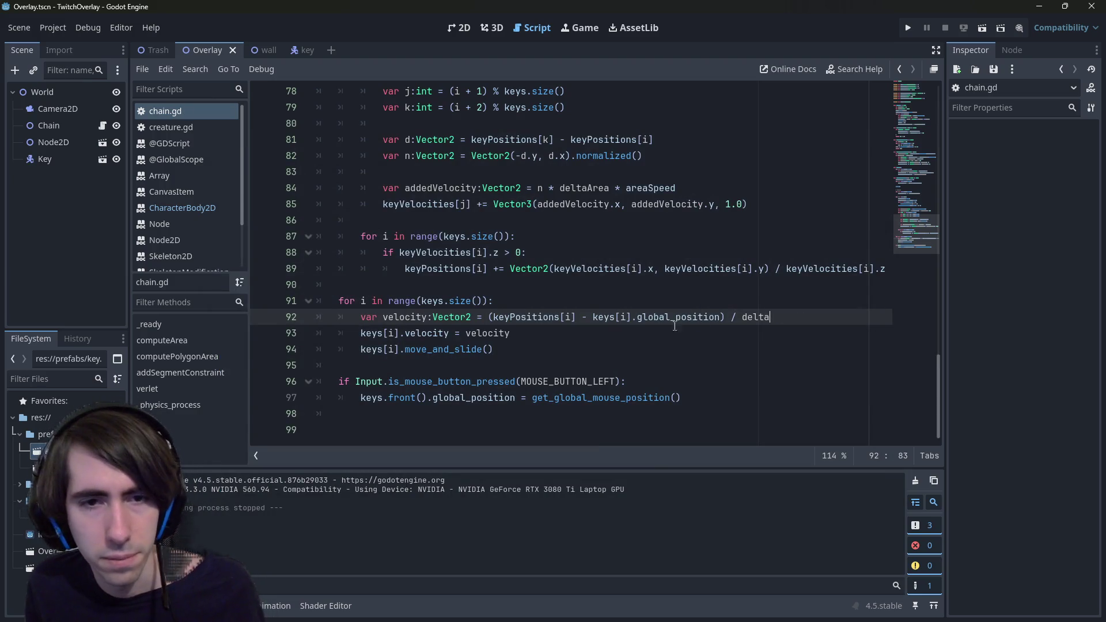
{"action": "left_click", "coordinate": [635, 344]}
{"action": "left_click_drag", "start_coordinate": [533, 342], "coordinate": [227, 311]}
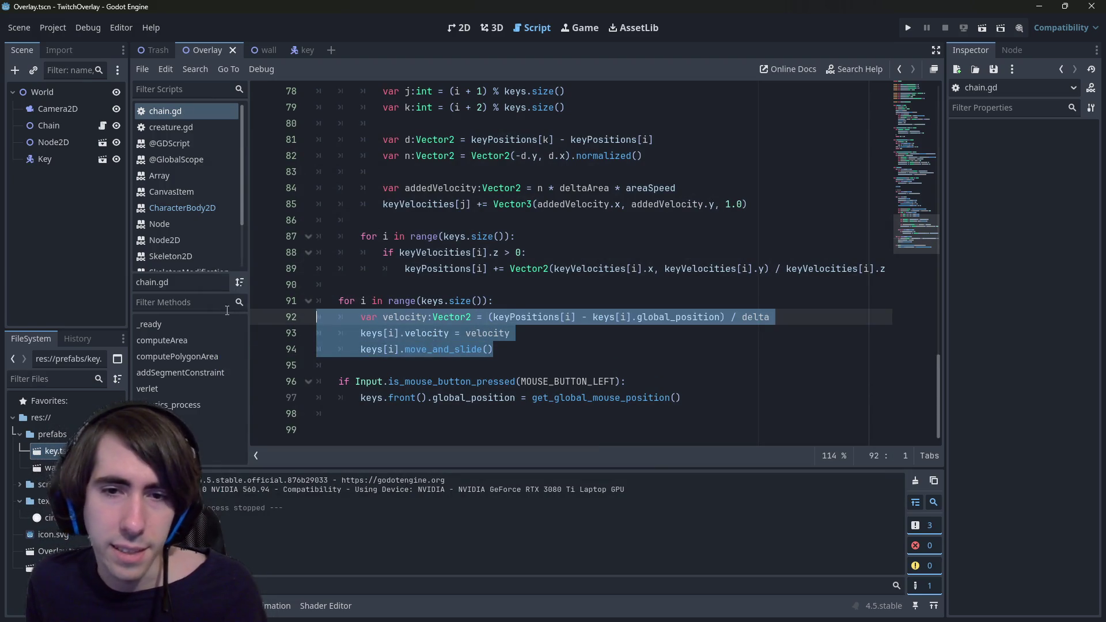
{"action": "key", "text": "ctrl+k"}
Step: Add 'keys[i].global_position = keyPositions[i]' below the commented lines and save
{"action": "left_click", "coordinate": [599, 318]}
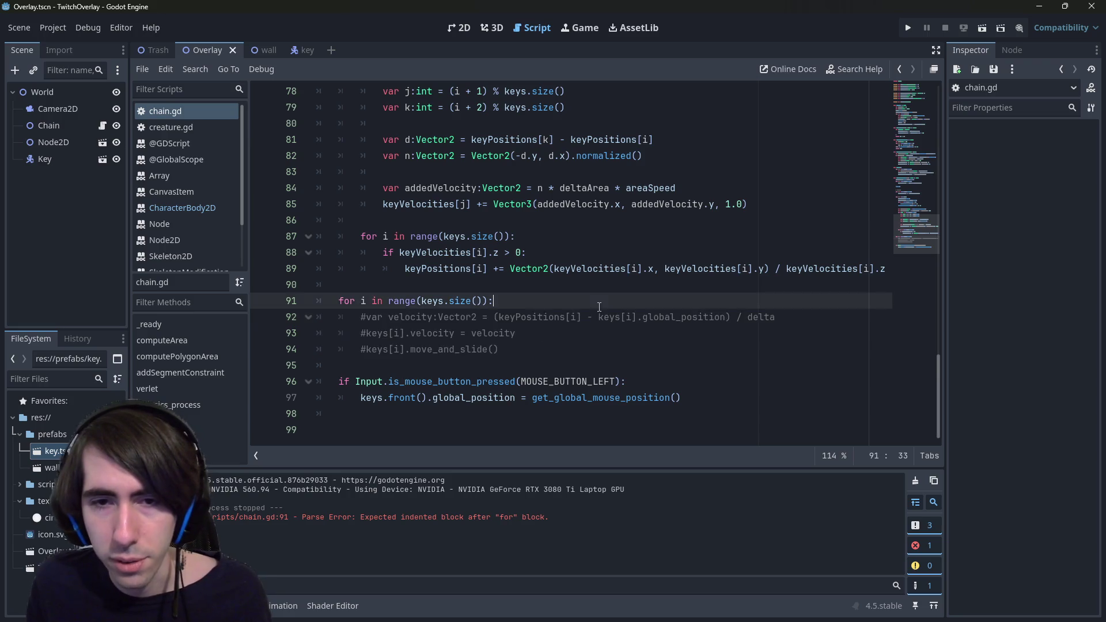
{"action": "left_click_drag", "start_coordinate": [605, 321], "coordinate": [732, 318]}
{"action": "left_click", "coordinate": [676, 353]}
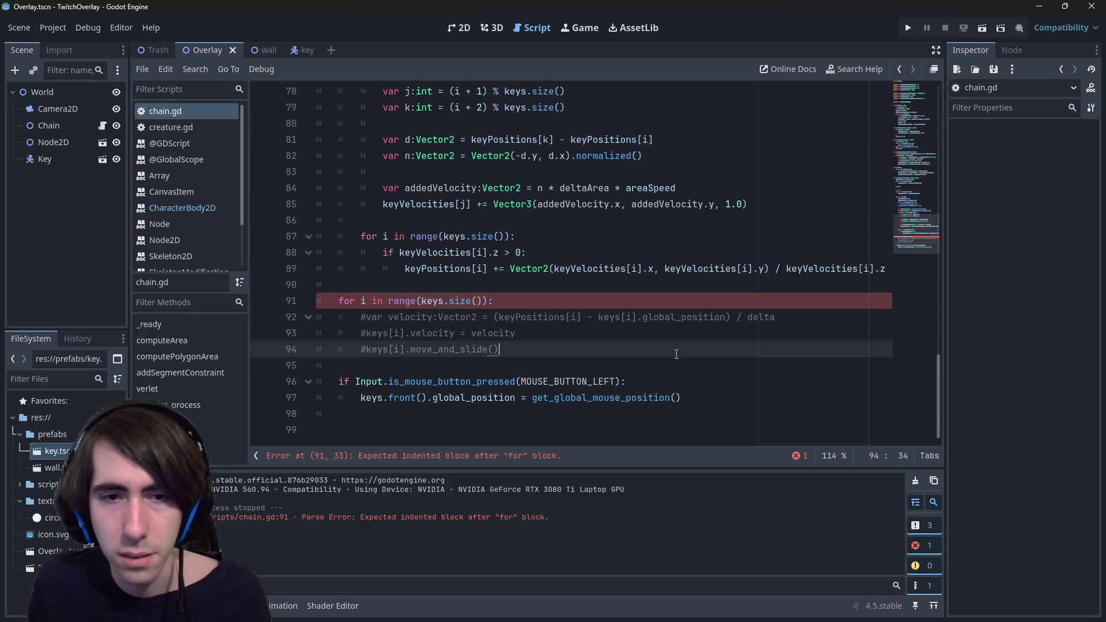
{"action": "key", "text": "Return"}
{"action": "type", "text": "="}
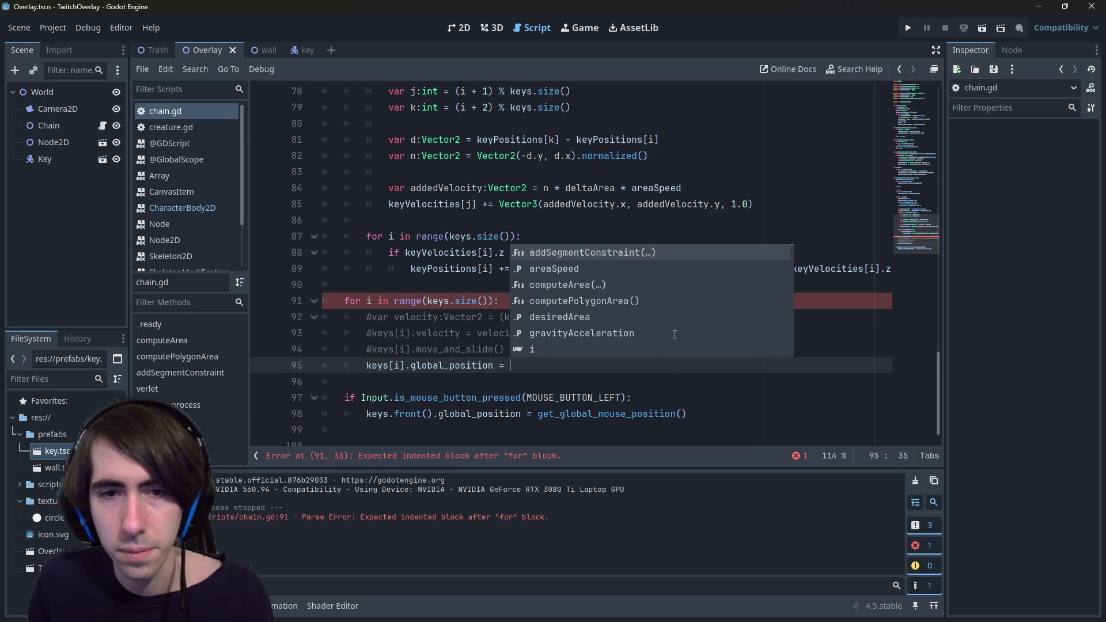
{"action": "left_click", "coordinate": [501, 300]}
{"action": "left_click_drag", "start_coordinate": [504, 316], "coordinate": [584, 320]}
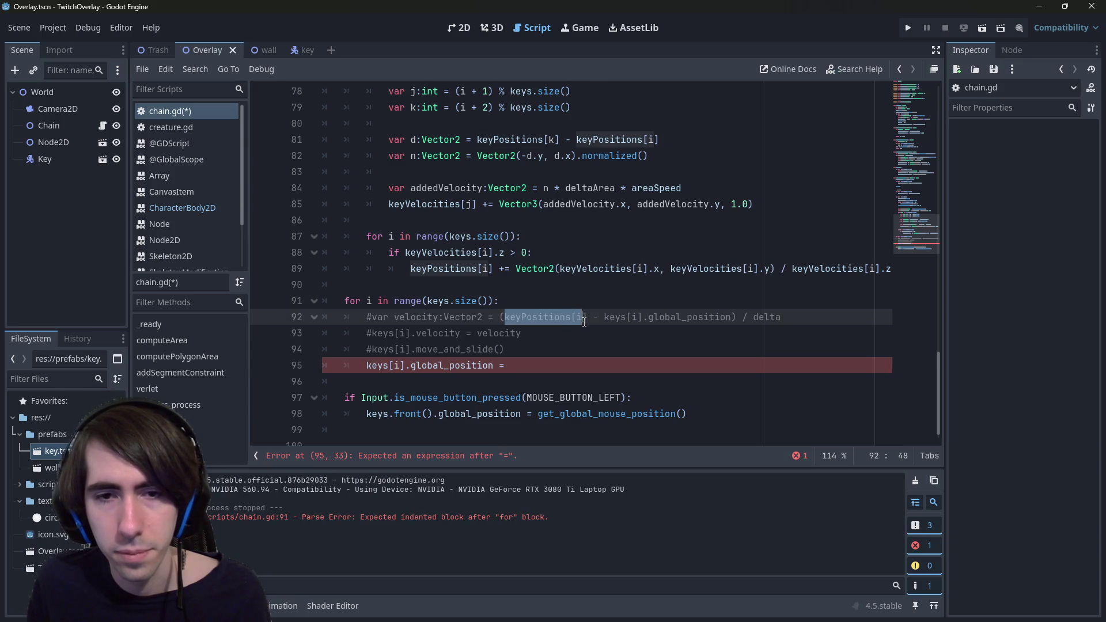
{"action": "key", "text": "ctrl+c"}
{"action": "key", "text": "Down"}
{"action": "key", "text": "Down"}
{"action": "key", "text": "Down"}
{"action": "key", "text": "ctrl+v"}
{"action": "key", "text": "ctrl+s"}
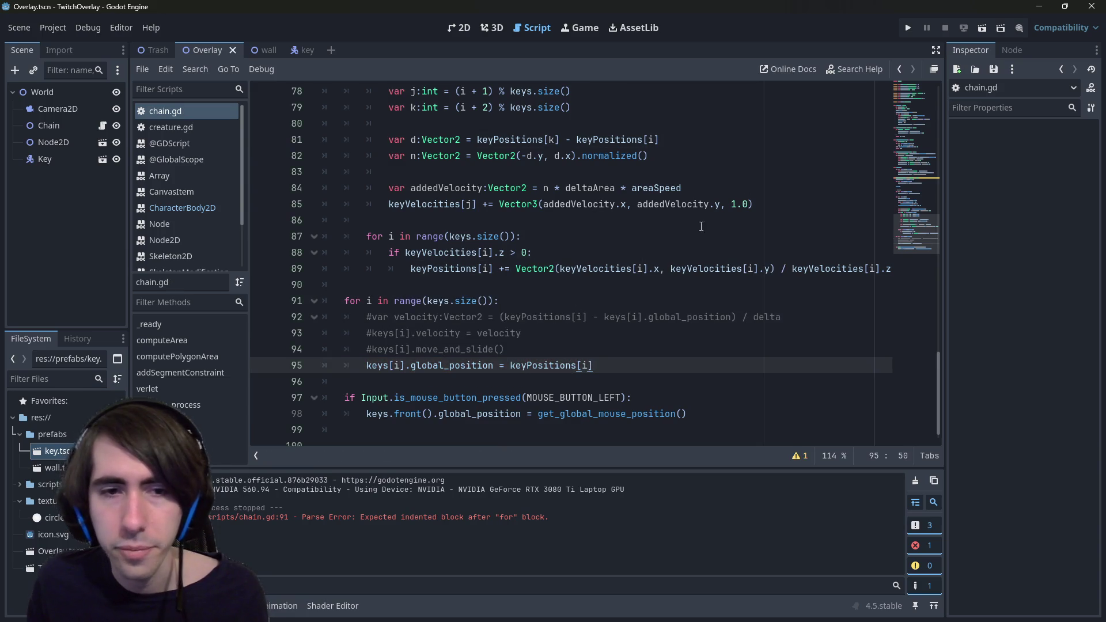
Step: Test-run the direct key positioning, then stop the run
{"action": "left_click", "coordinate": [983, 28]}
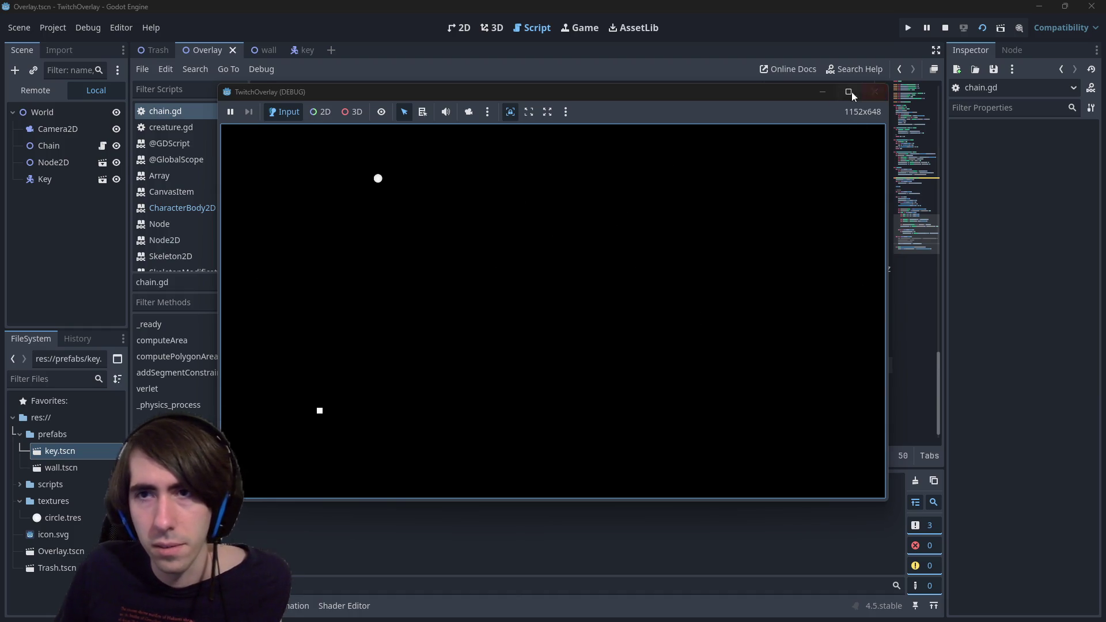
{"action": "left_click", "coordinate": [875, 92]}
{"action": "scroll", "coordinate": [569, 296], "scroll_direction": "up", "scroll_amount": 20}
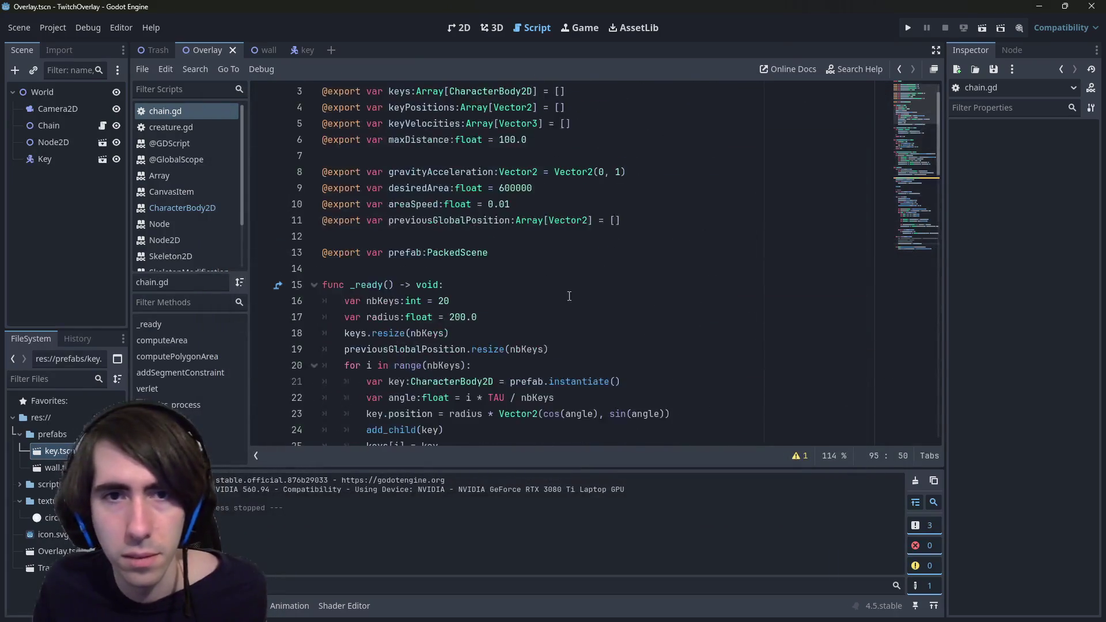
Step: Trim desiredArea on line 9 from 600000 to 60000, save, test the ring, and stop
{"action": "scroll", "coordinate": [569, 296], "scroll_direction": "up", "scroll_amount": 1}
{"action": "left_click", "coordinate": [558, 214]}
{"action": "key", "text": "BackSpace"}
{"action": "key", "text": "ctrl+s"}
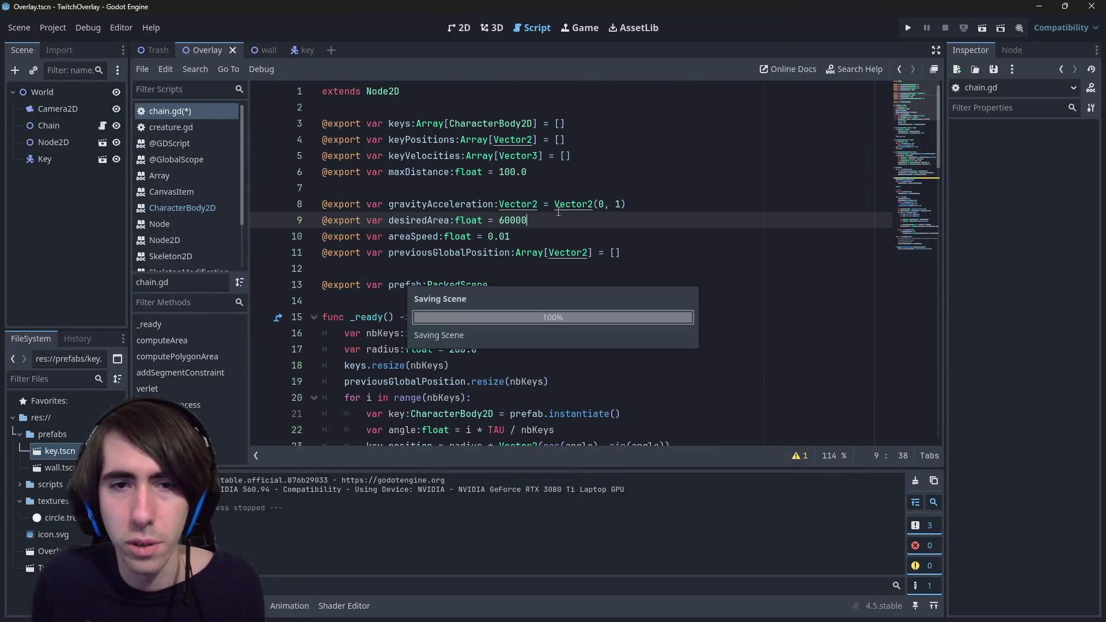
{"action": "left_click", "coordinate": [978, 30]}
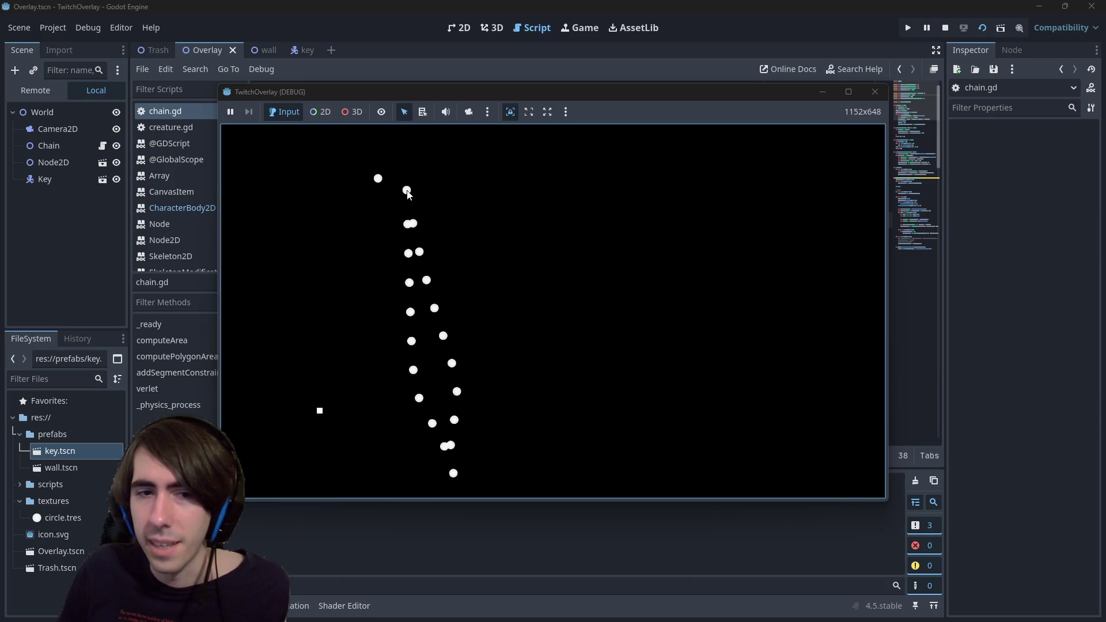
{"action": "left_click", "coordinate": [875, 91]}
{"action": "scroll", "coordinate": [496, 323], "scroll_direction": "up", "scroll_amount": 2}
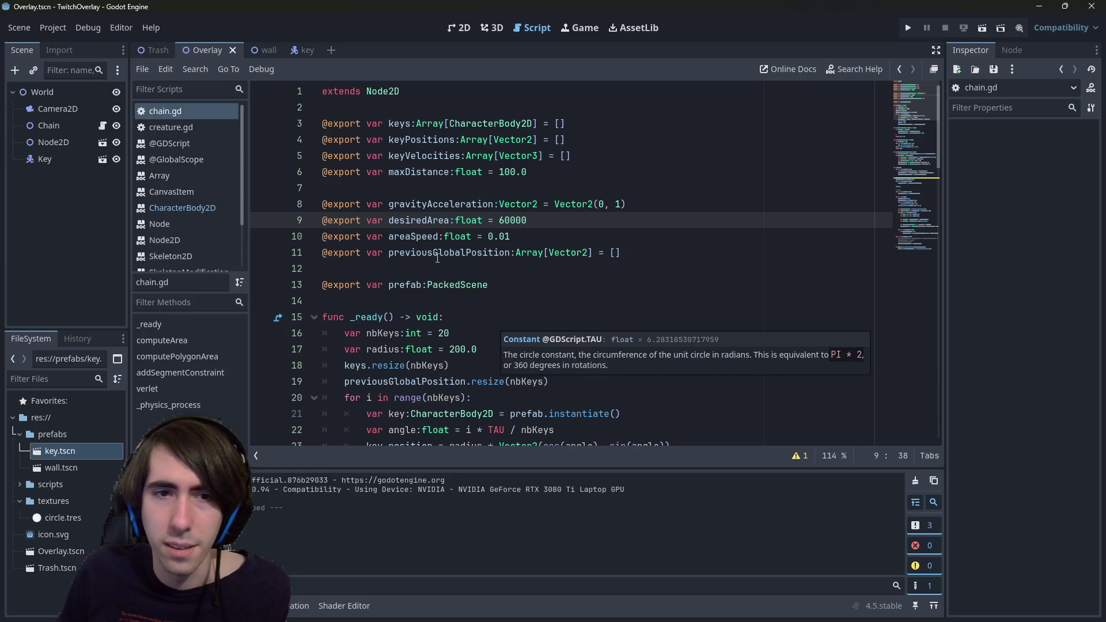
Step: Highlight the uses of areaSpeed and deltaArea in chain.gd, then run the scene and drag a dot
{"action": "double_click", "coordinate": [411, 237]}
{"action": "scroll", "coordinate": [453, 274], "scroll_direction": "down", "scroll_amount": 15}
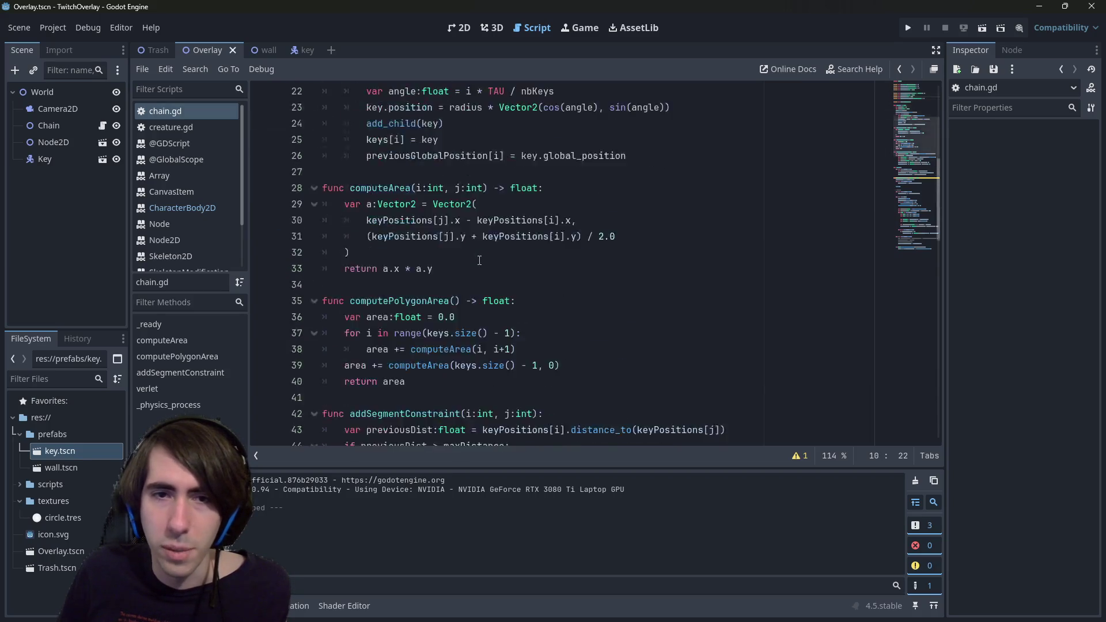
{"action": "scroll", "coordinate": [484, 265], "scroll_direction": "down", "scroll_amount": 9}
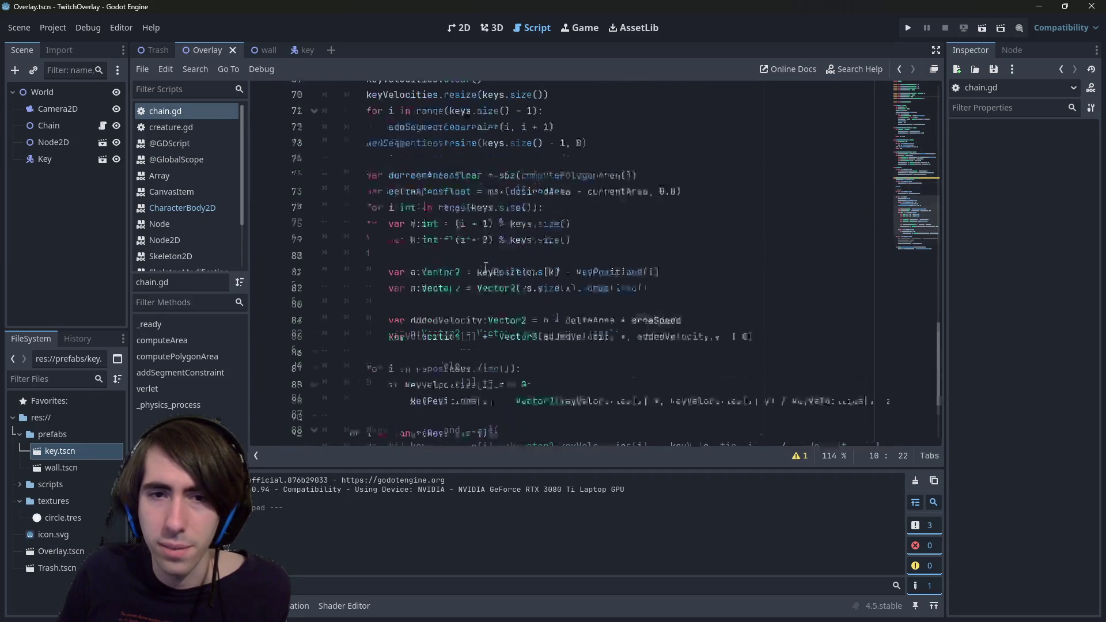
{"action": "double_click", "coordinate": [586, 220]}
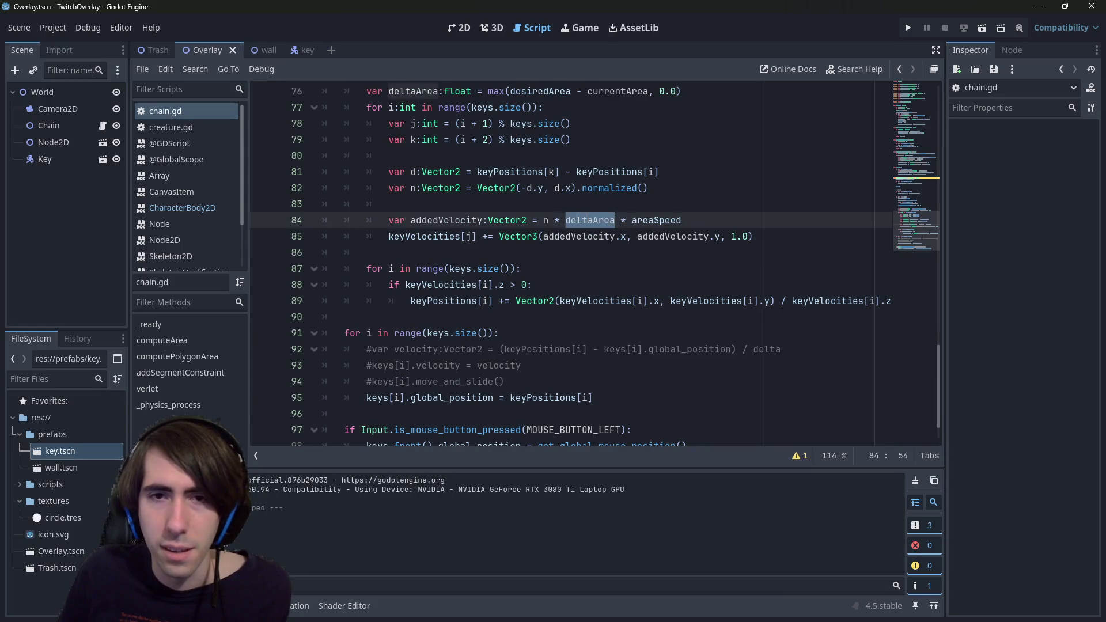
{"action": "key", "text": "F5"}
{"action": "mouse_move", "coordinate": [550, 256]}
{"action": "left_mouse_down"}
{"action": "mouse_move", "coordinate": [514, 230]}
{"action": "mouse_move", "coordinate": [486, 236]}
{"action": "mouse_move", "coordinate": [441, 163]}
{"action": "mouse_move", "coordinate": [436, 212]}
{"action": "mouse_move", "coordinate": [469, 165]}
{"action": "mouse_move", "coordinate": [456, 201]}
{"action": "mouse_move", "coordinate": [457, 171]}
{"action": "mouse_move", "coordinate": [457, 188]}
{"action": "mouse_move", "coordinate": [476, 170]}
{"action": "mouse_move", "coordinate": [477, 193]}
{"action": "mouse_move", "coordinate": [459, 173]}
{"action": "mouse_move", "coordinate": [473, 167]}
{"action": "left_mouse_up"}
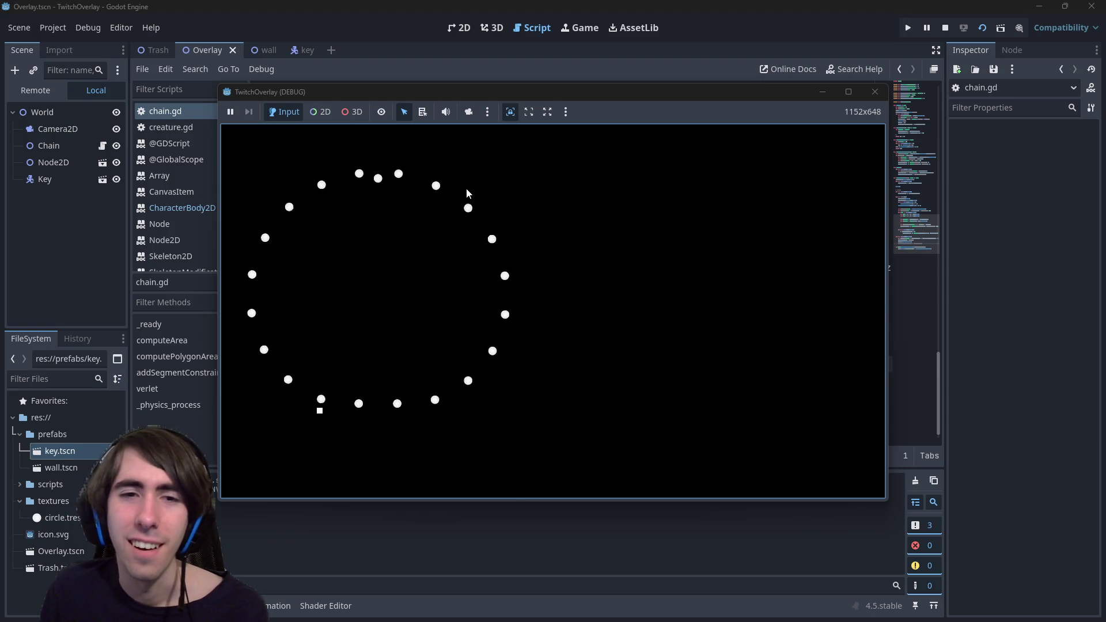
Step: Drag and swing the dot ring around the TwitchOverlay debug window to check it stays round
{"action": "left_click", "coordinate": [360, 220]}
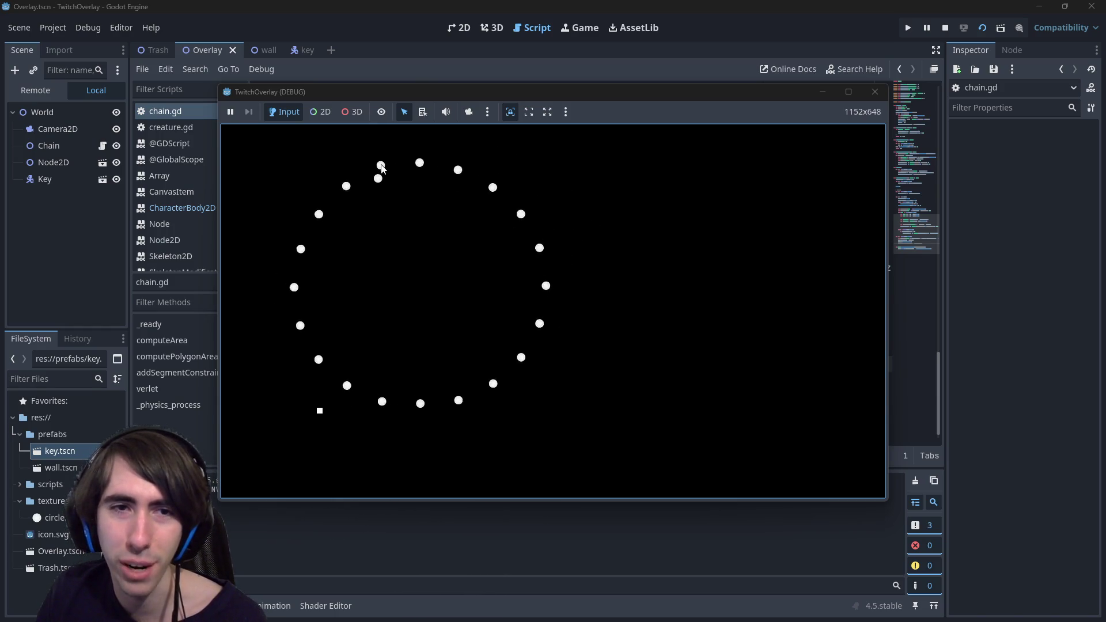
{"action": "mouse_move", "coordinate": [382, 167]}
{"action": "left_mouse_down"}
{"action": "mouse_move", "coordinate": [409, 113]}
{"action": "mouse_move", "coordinate": [415, 185]}
{"action": "mouse_move", "coordinate": [412, 123]}
{"action": "mouse_move", "coordinate": [420, 129]}
{"action": "mouse_move", "coordinate": [392, 137]}
{"action": "mouse_move", "coordinate": [389, 110]}
{"action": "mouse_move", "coordinate": [382, 161]}
{"action": "mouse_move", "coordinate": [412, 210]}
{"action": "mouse_move", "coordinate": [389, 148]}
{"action": "left_mouse_up"}
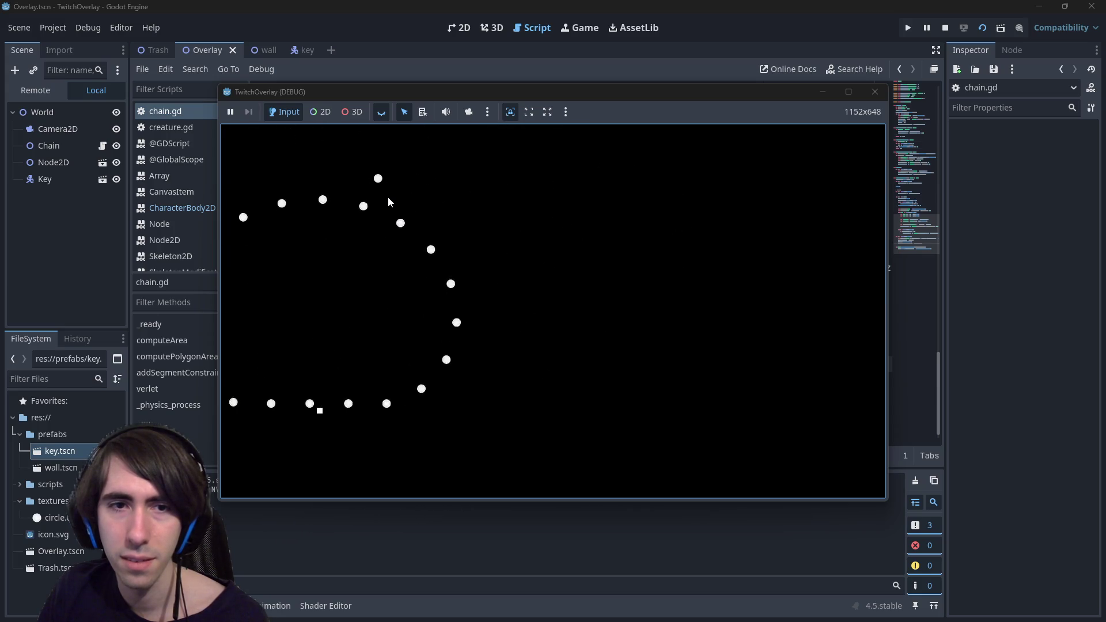
{"action": "left_click_drag", "start_coordinate": [388, 199], "coordinate": [386, 186]}
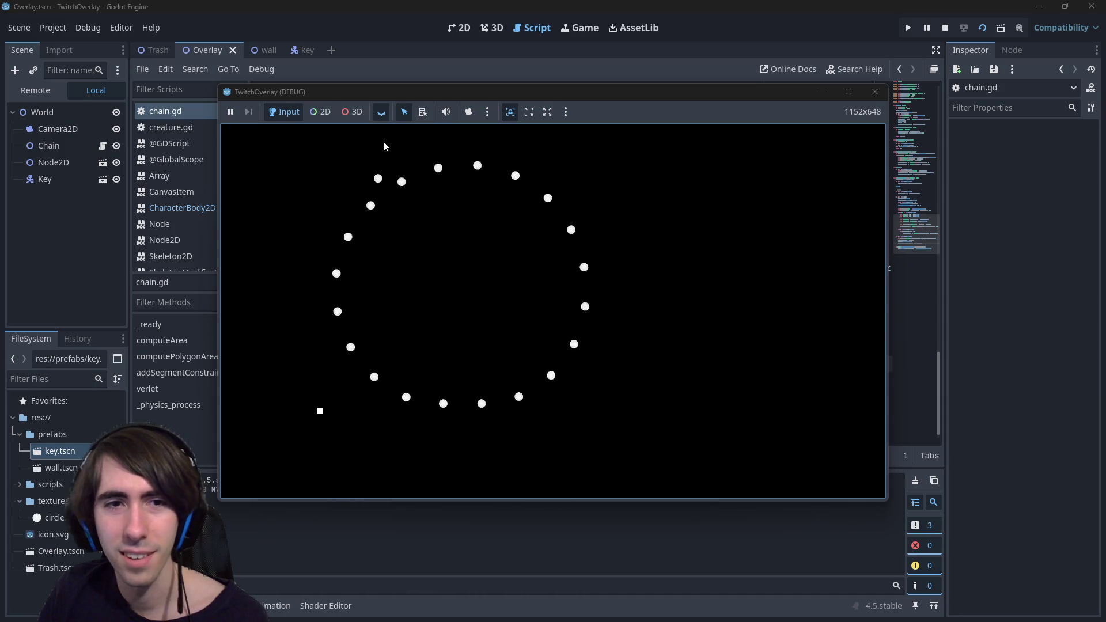
{"action": "left_click_drag", "start_coordinate": [384, 147], "coordinate": [383, 183]}
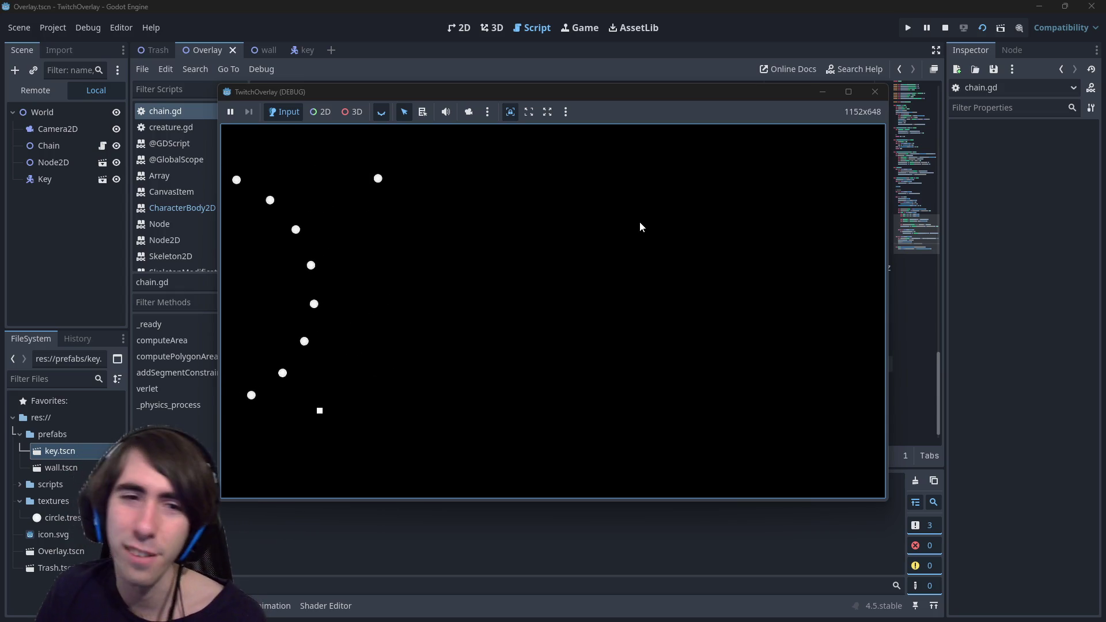
Step: Stop the game, add velocity damping on line 93 of chain.gd, and test-run the scene
{"action": "left_click", "coordinate": [875, 92]}
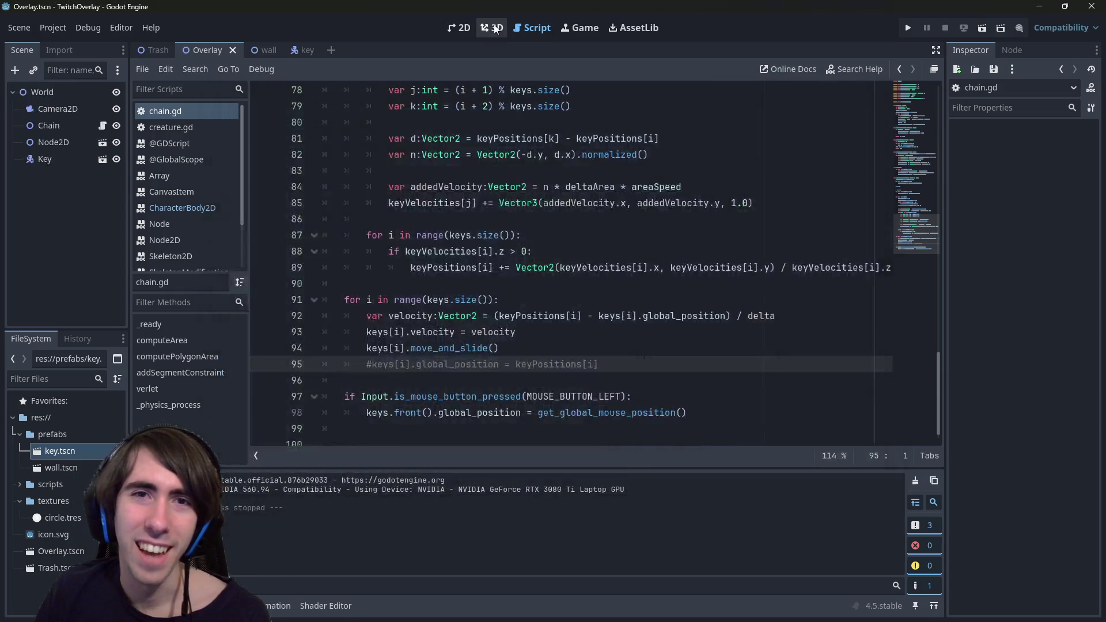
{"action": "scroll", "coordinate": [521, 338], "scroll_direction": "down", "scroll_amount": 1}
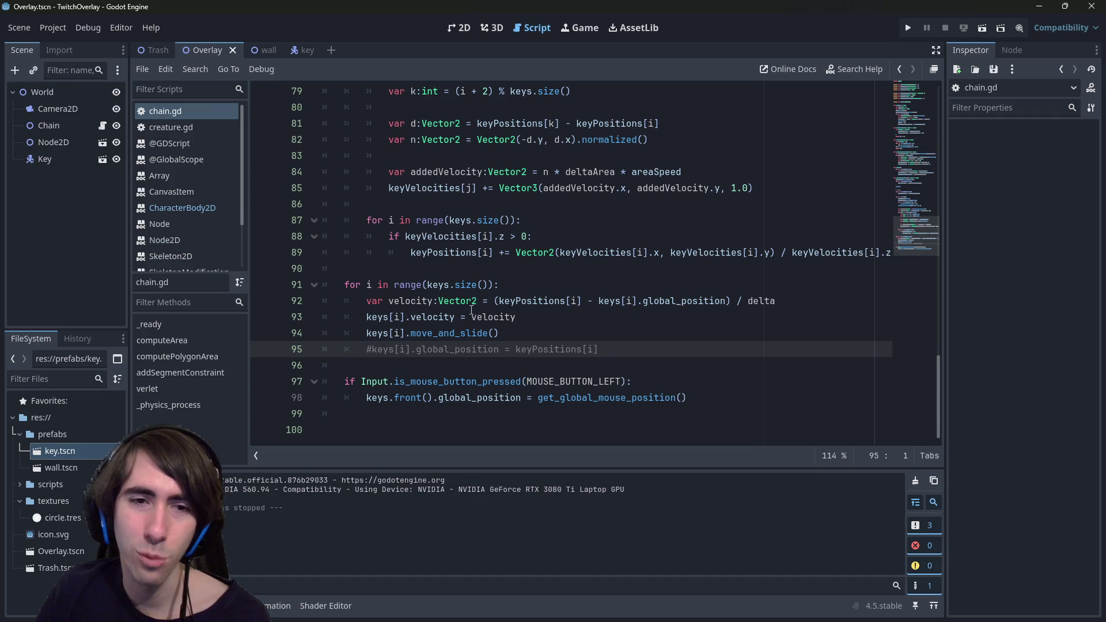
{"action": "left_click", "coordinate": [436, 302]}
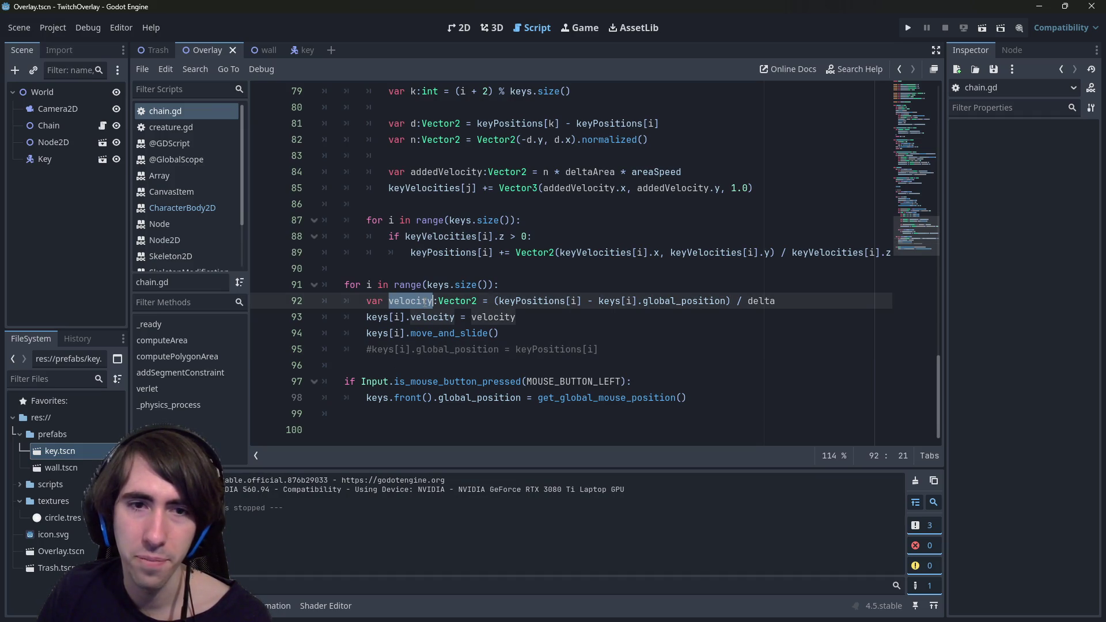
{"action": "left_click", "coordinate": [569, 318]}
{"action": "type", "text": "* 0.9"}
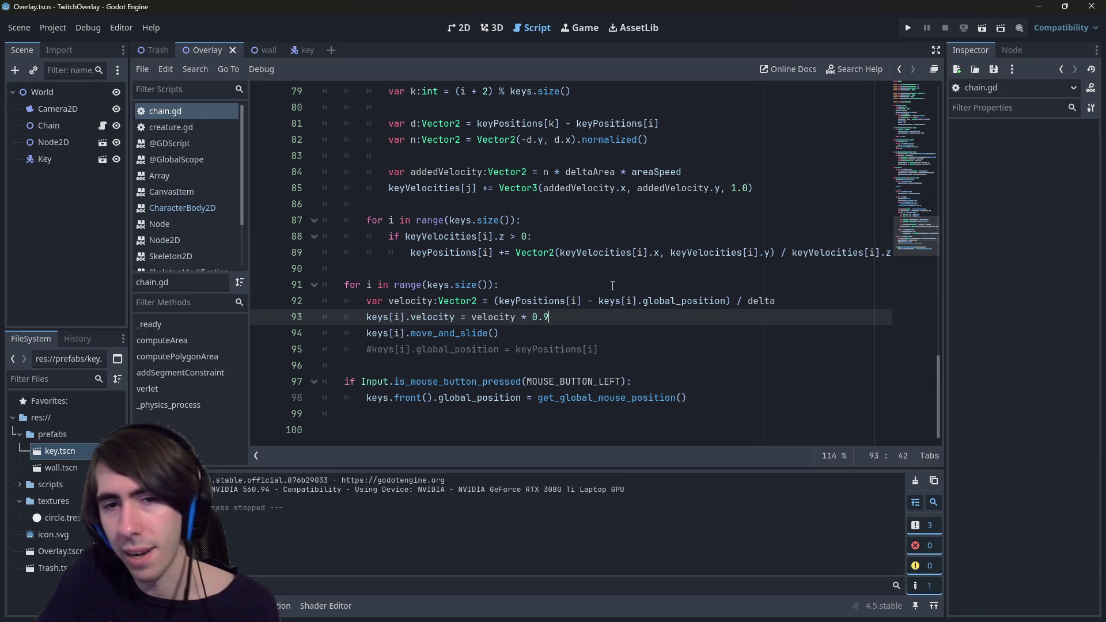
{"action": "left_click", "coordinate": [977, 33]}
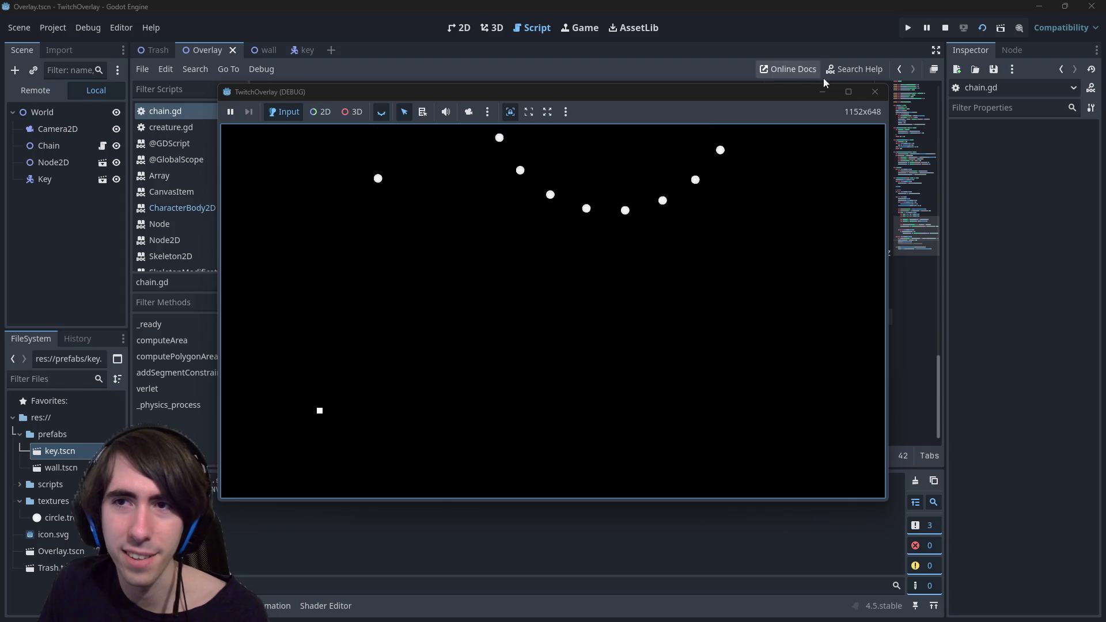
{"action": "left_click", "coordinate": [875, 91]}
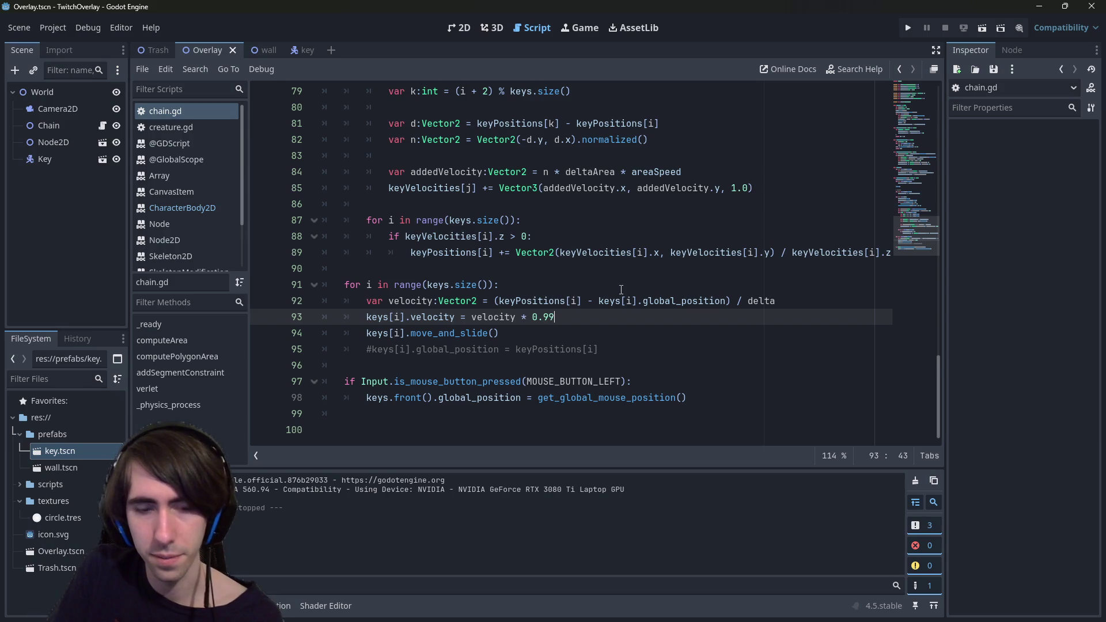
Step: Run the scene again to try the ring with 0.99 velocity damping
{"action": "left_click", "coordinate": [982, 28]}
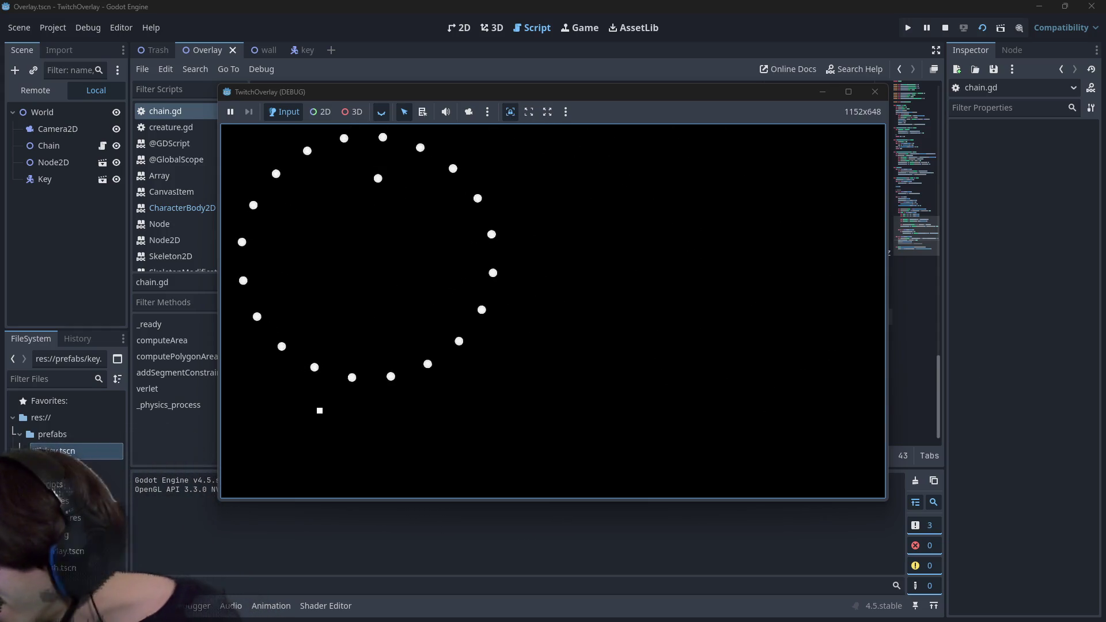
Step: Stop the running game and bring up a File Explorer window over the editor
{"action": "left_click", "coordinate": [875, 92]}
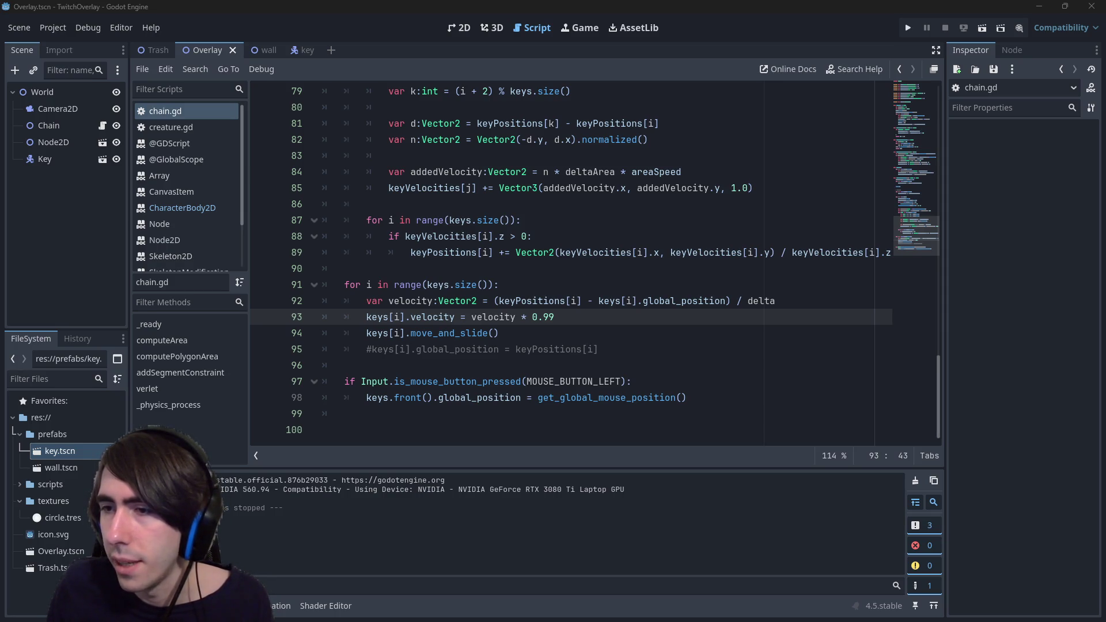
{"action": "key", "text": "super+e"}
{"action": "mouse_move", "coordinate": [692, 54]}
{"action": "left_mouse_down"}
{"action": "mouse_move", "coordinate": [455, 99]}
{"action": "mouse_move", "coordinate": [396, 67]}
{"action": "left_mouse_up"}
Step: Move .git and README.md from SoftBodyTwitchOverlay into twitch-overlay, keeping the existing .gitignore
{"action": "double_click", "coordinate": [281, 367]}
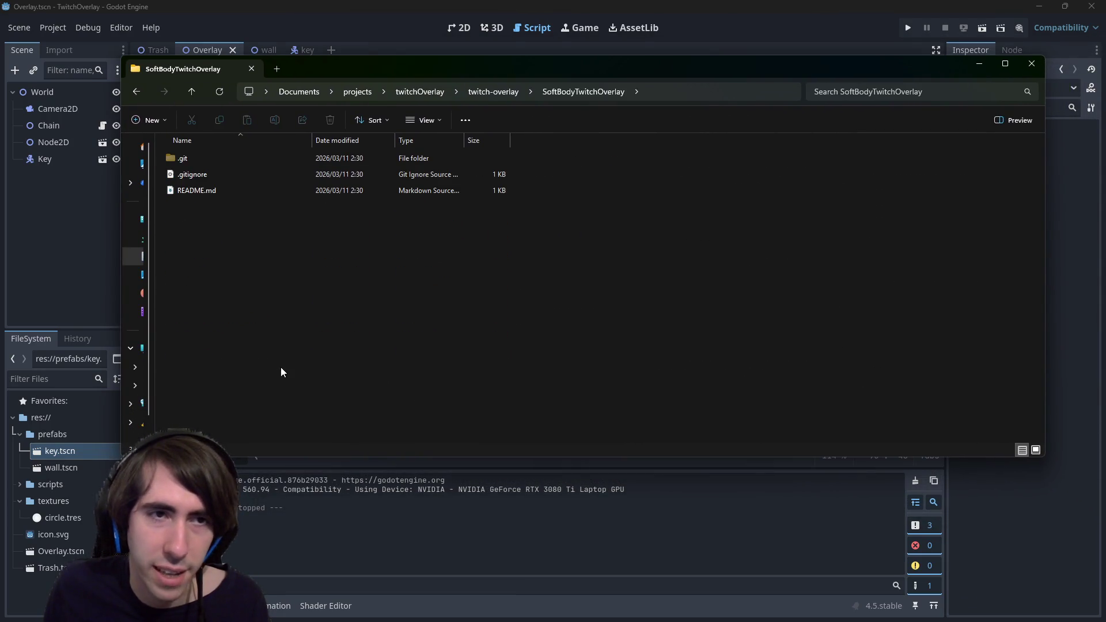
{"action": "left_click_drag", "start_coordinate": [315, 256], "coordinate": [254, 165]}
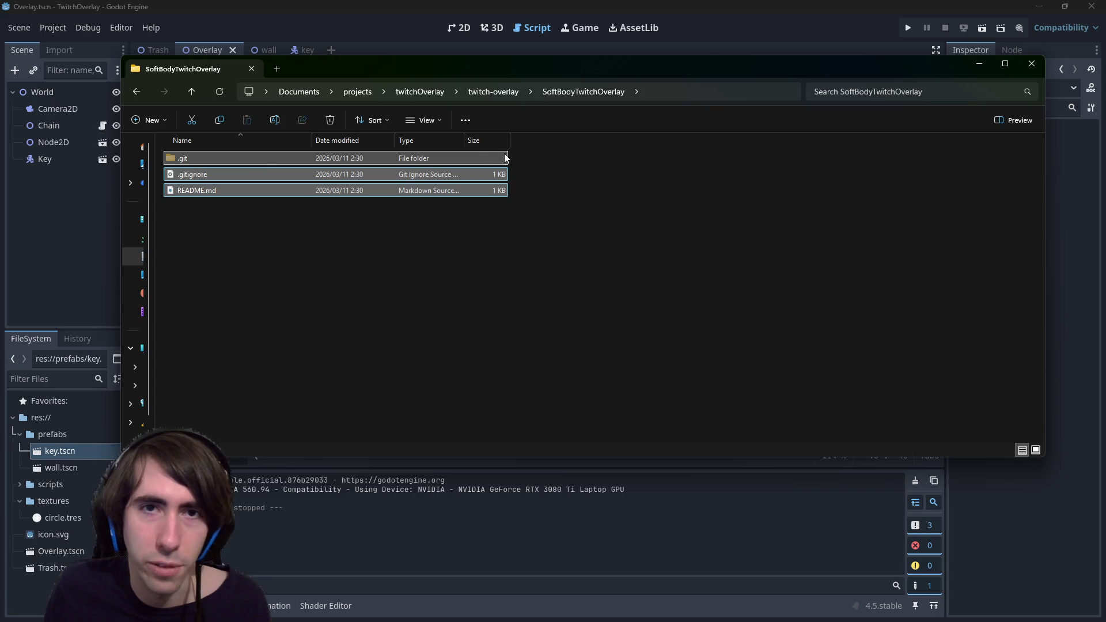
{"action": "left_click", "coordinate": [547, 150]}
{"action": "key", "text": "ctrl+n"}
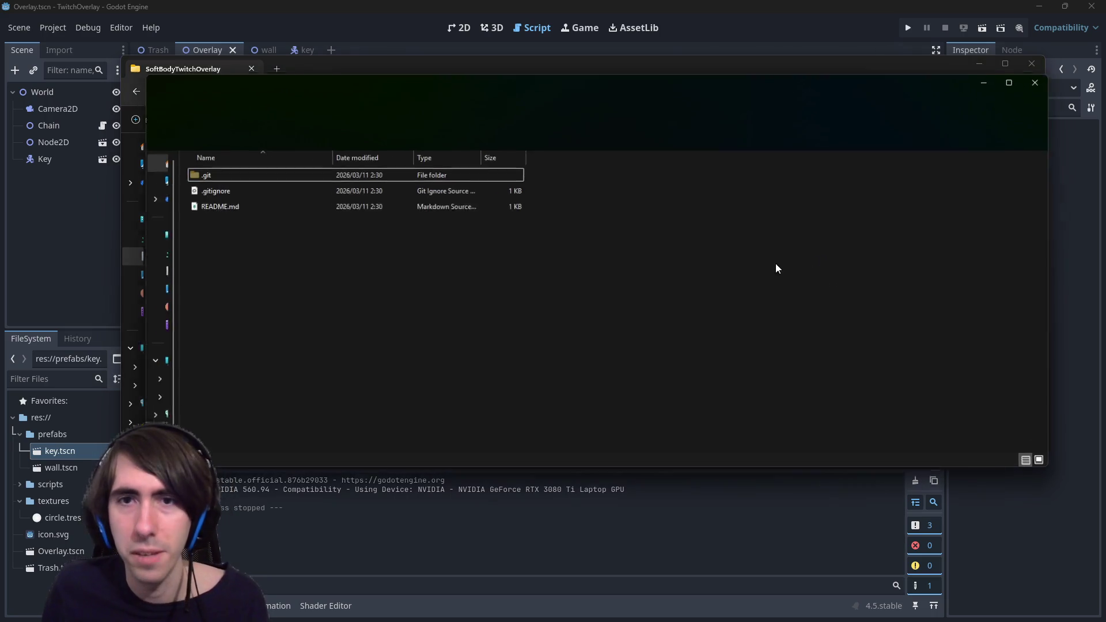
{"action": "mouse_move", "coordinate": [547, 82]}
{"action": "left_mouse_down"}
{"action": "mouse_move", "coordinate": [610, 200]}
{"action": "mouse_move", "coordinate": [686, 202]}
{"action": "mouse_move", "coordinate": [852, 123]}
{"action": "left_mouse_up"}
{"action": "left_click", "coordinate": [592, 228]}
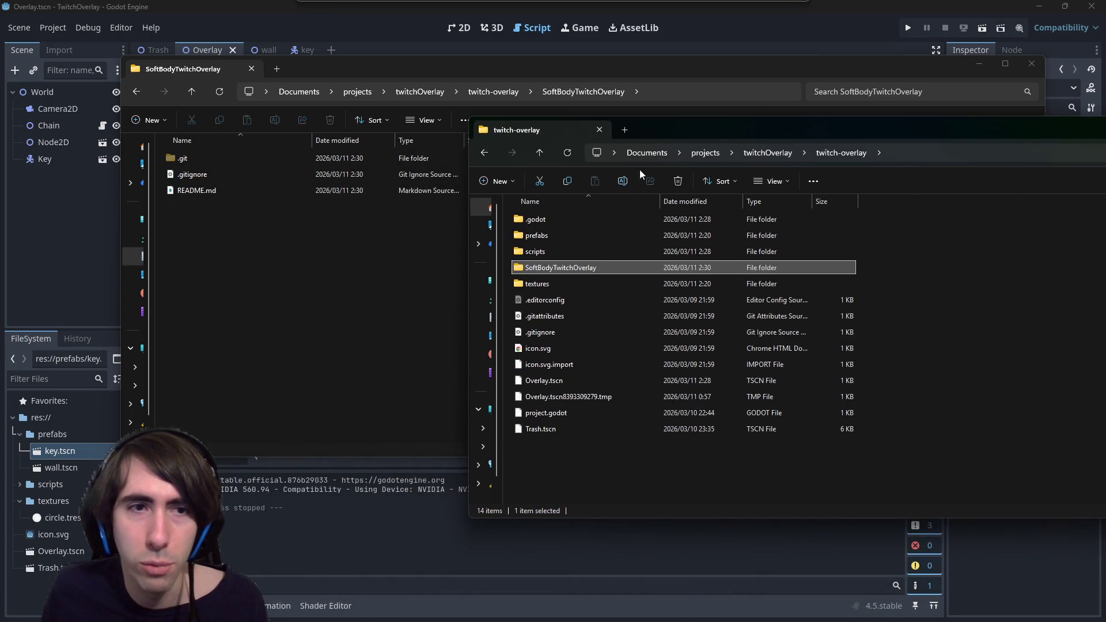
{"action": "mouse_move", "coordinate": [284, 295]}
{"action": "left_mouse_down"}
{"action": "mouse_move", "coordinate": [271, 157]}
{"action": "mouse_move", "coordinate": [610, 481]}
{"action": "mouse_move", "coordinate": [673, 470]}
{"action": "left_mouse_up"}
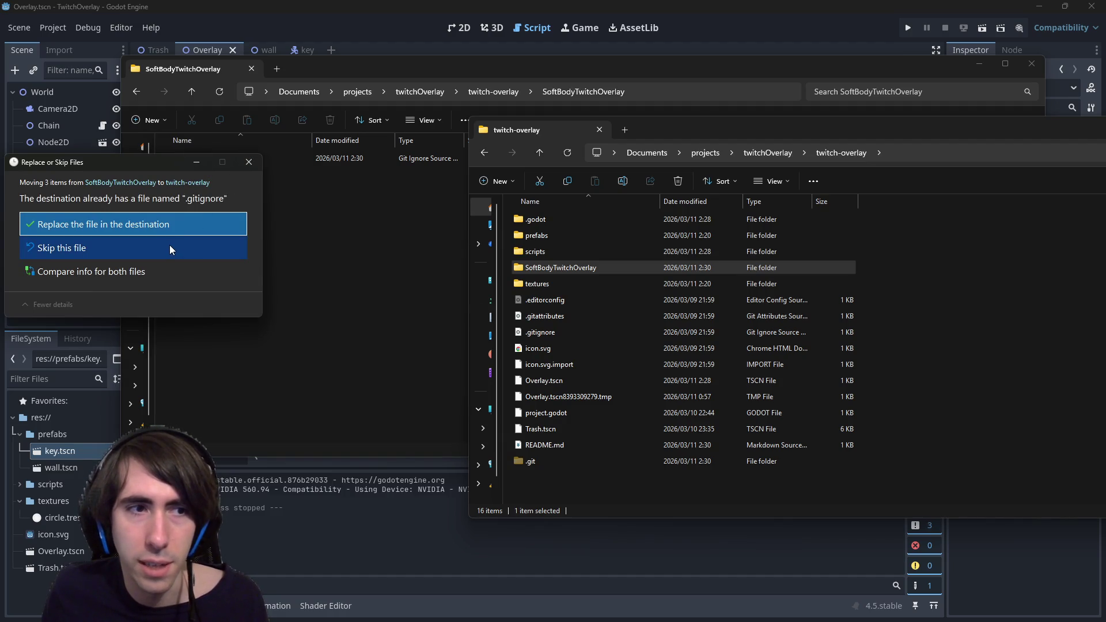
{"action": "left_click", "coordinate": [202, 250]}
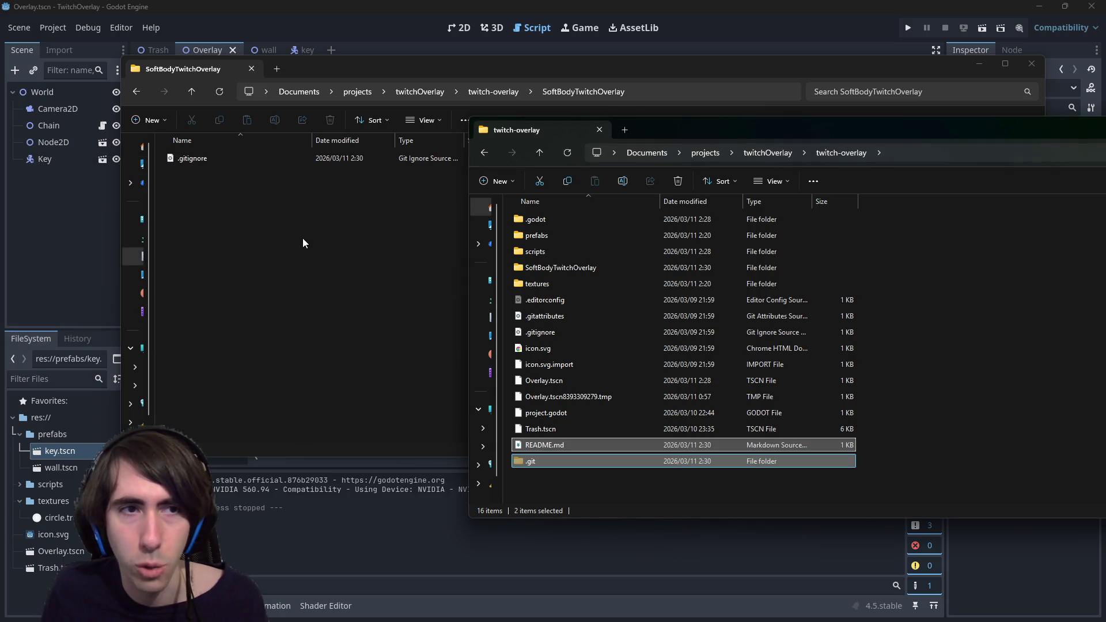
Step: Delete the emptied SoftBodyTwitchOverlay folder
{"action": "left_click_drag", "start_coordinate": [311, 250], "coordinate": [347, 161]}
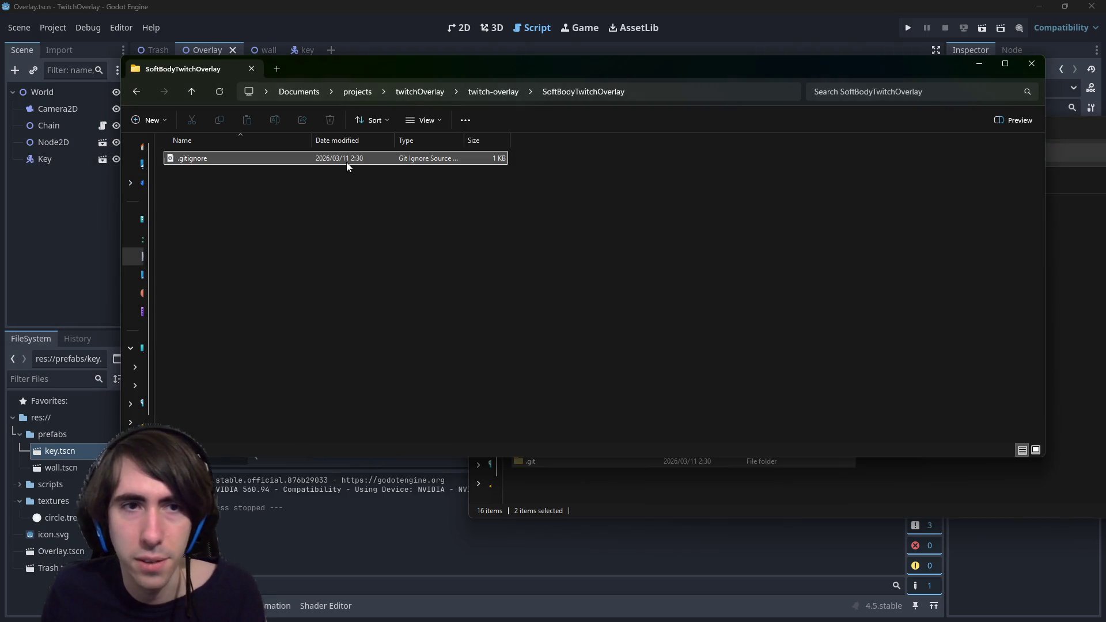
{"action": "left_click", "coordinate": [510, 93]}
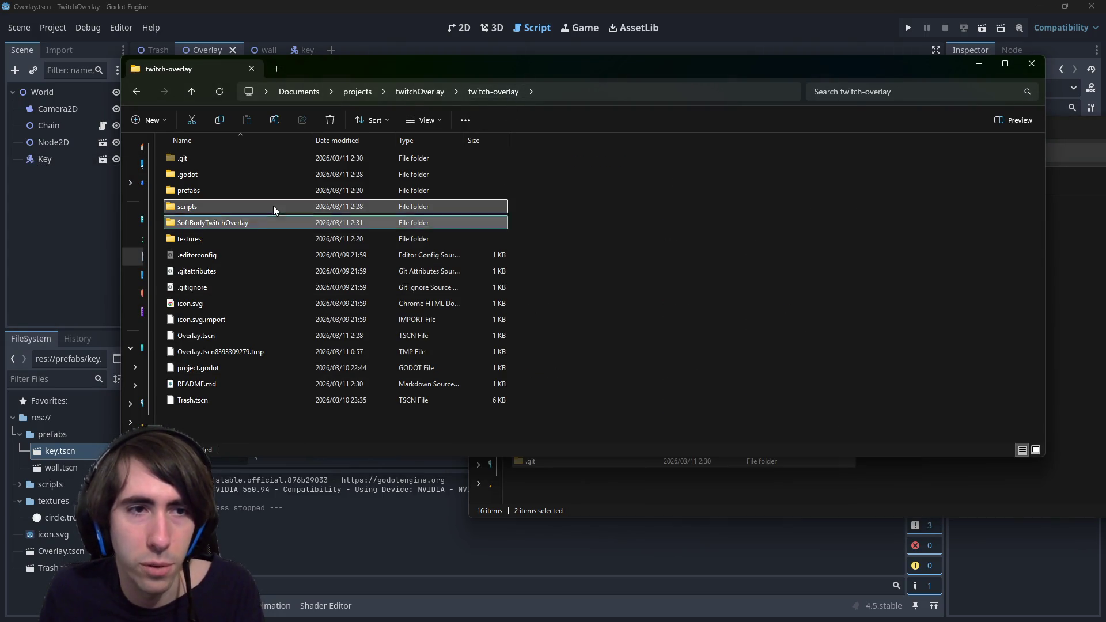
{"action": "key", "text": "Delete"}
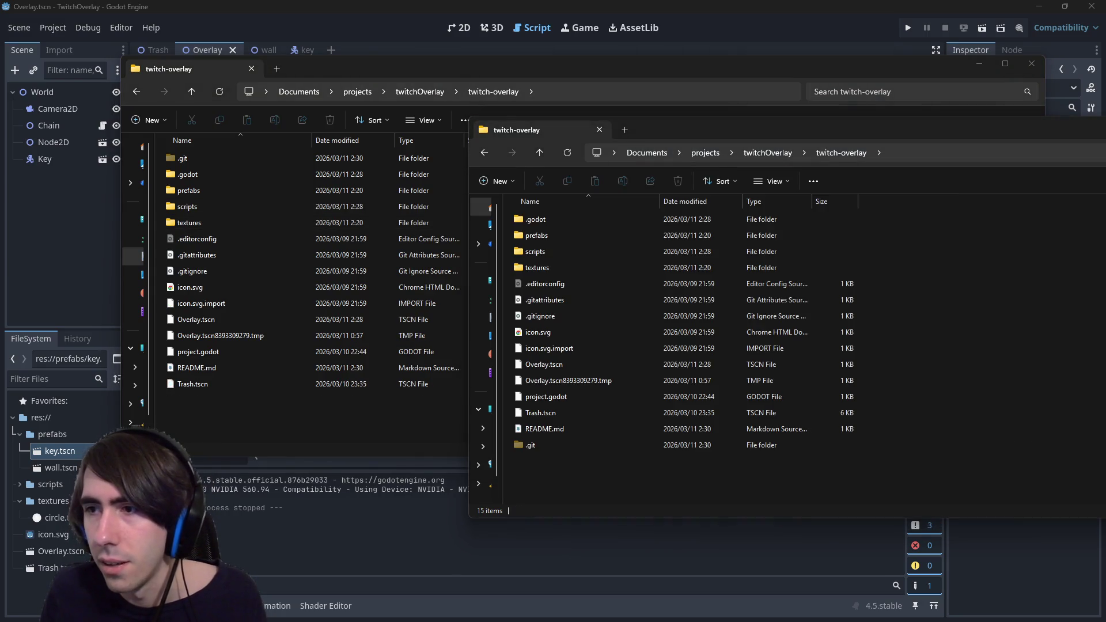
Step: Run git status in the command prompt, then switch back to Godot's key scene
{"action": "key", "text": "alt+Tab"}
{"action": "left_click_drag", "start_coordinate": [1009, 92], "coordinate": [586, 118]}
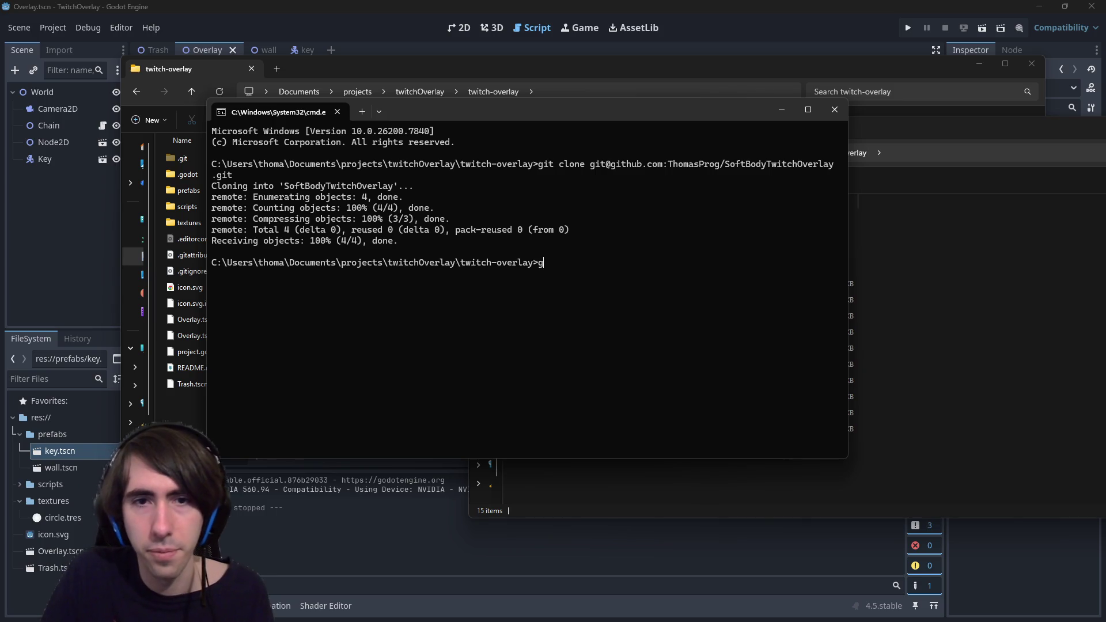
{"action": "type", "text": "git status"}
{"action": "key", "text": "Return"}
{"action": "type", "text": "git add"}
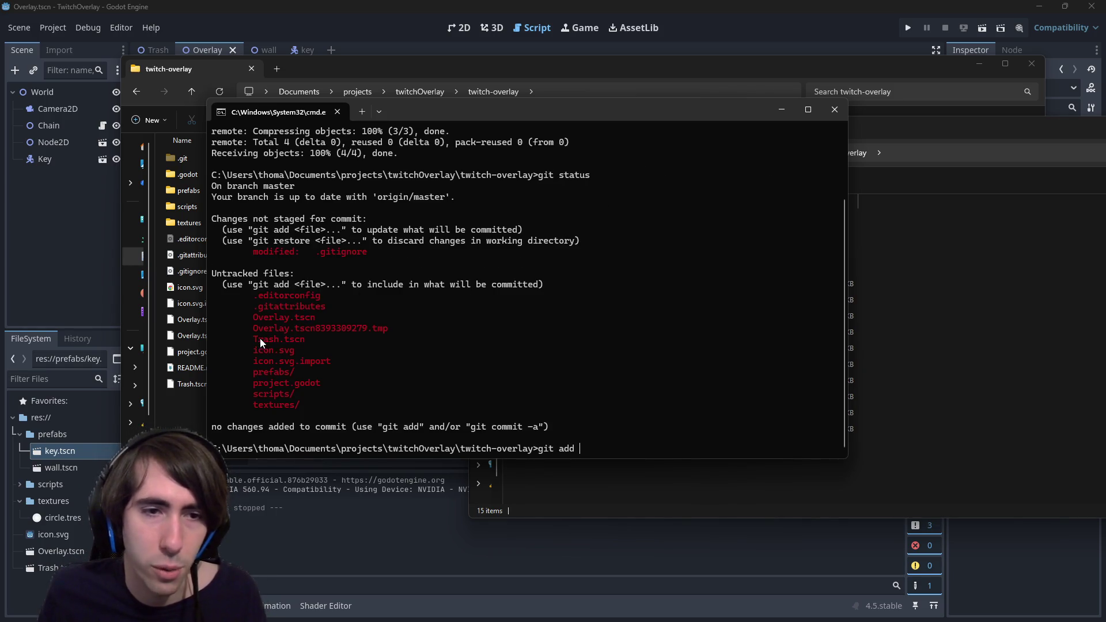
{"action": "left_click", "coordinate": [263, 47]}
{"action": "left_click", "coordinate": [201, 53]}
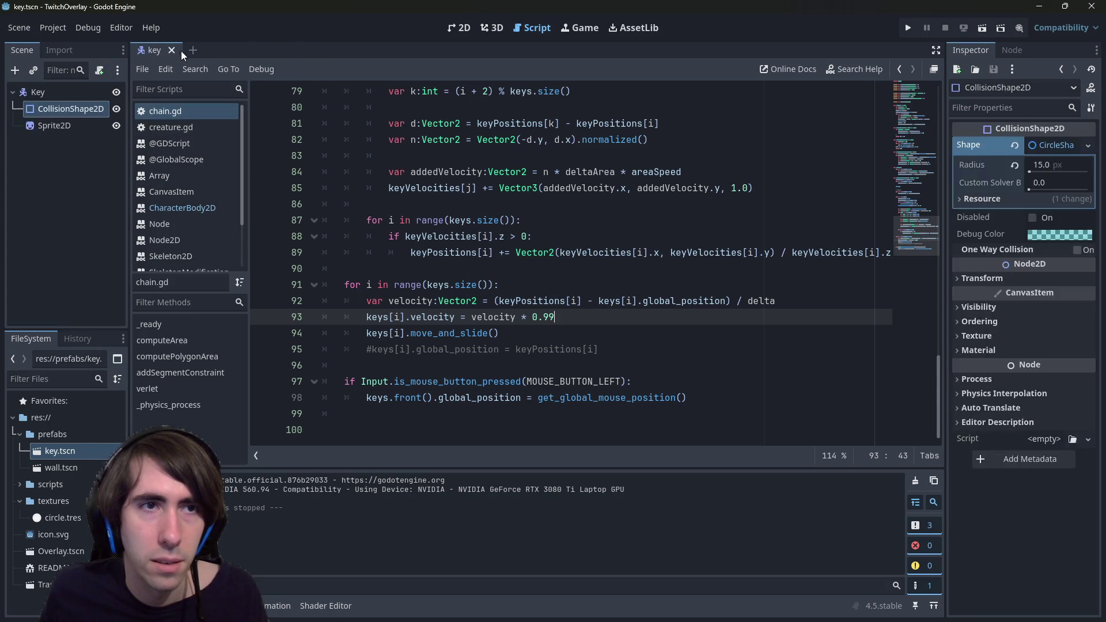
Step: Close the key scene and rerun git status in the command prompt
{"action": "left_click", "coordinate": [171, 50]}
{"action": "key", "text": "alt+Tab"}
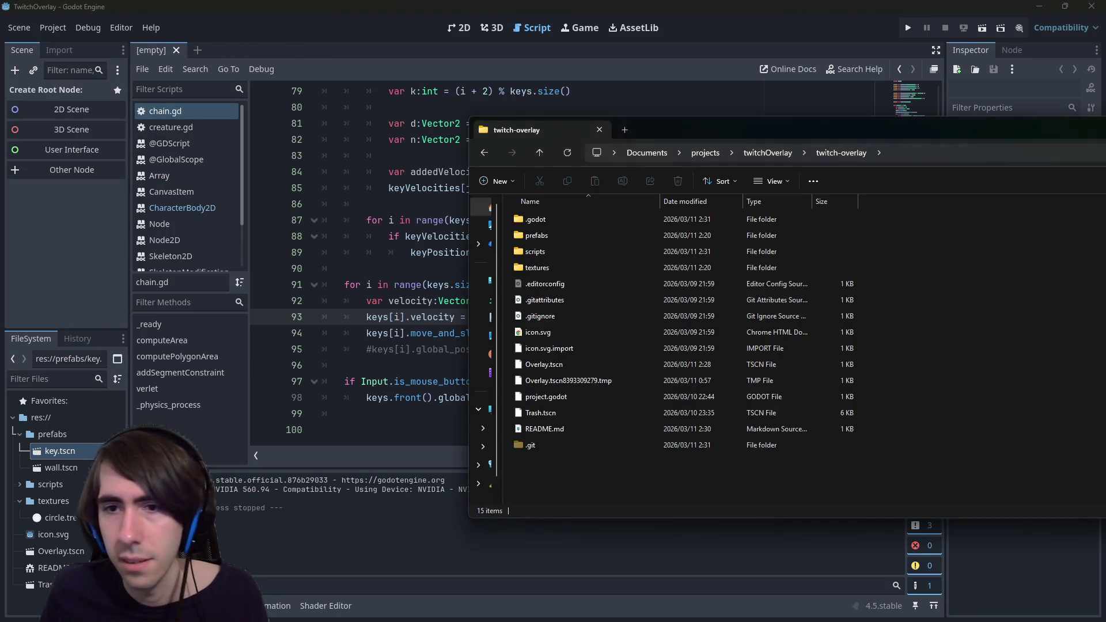
{"action": "key", "text": "alt+Tab"}
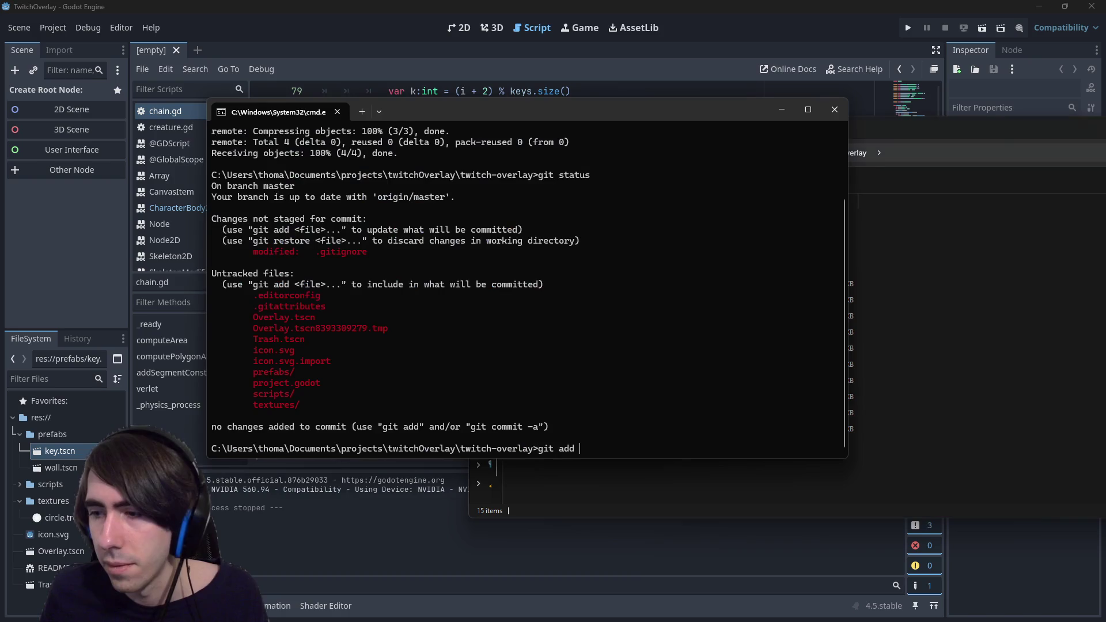
{"action": "type", "text": "status"}
{"action": "key", "text": "Return"}
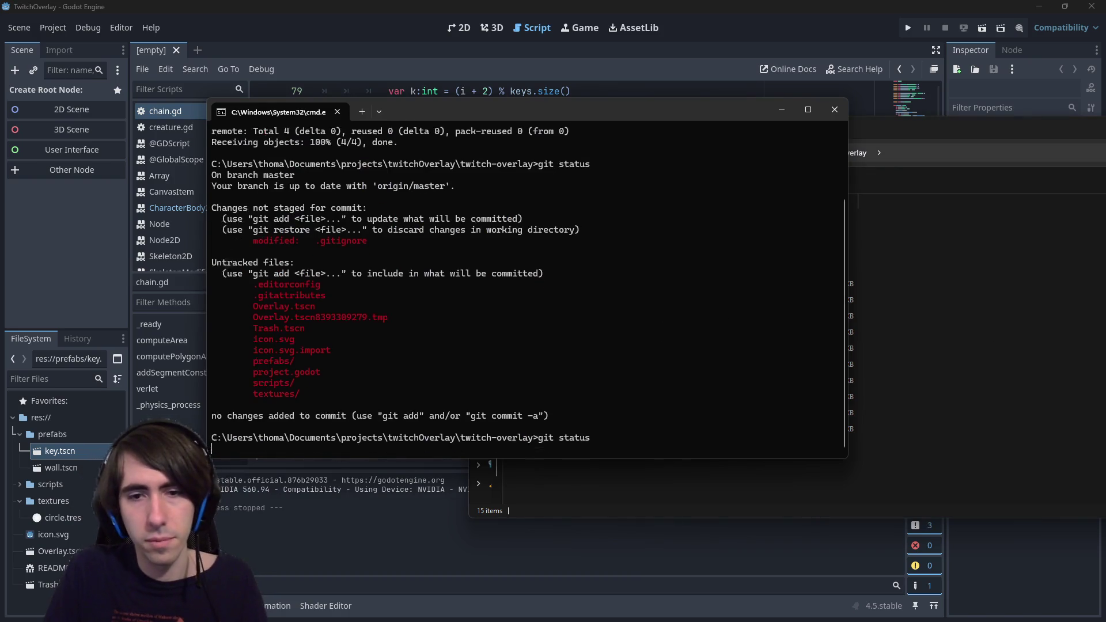
Step: Copy the Overlay.tscn and Trash.tscn names into a git add command, then clear it
{"action": "type", "text": "git add"}
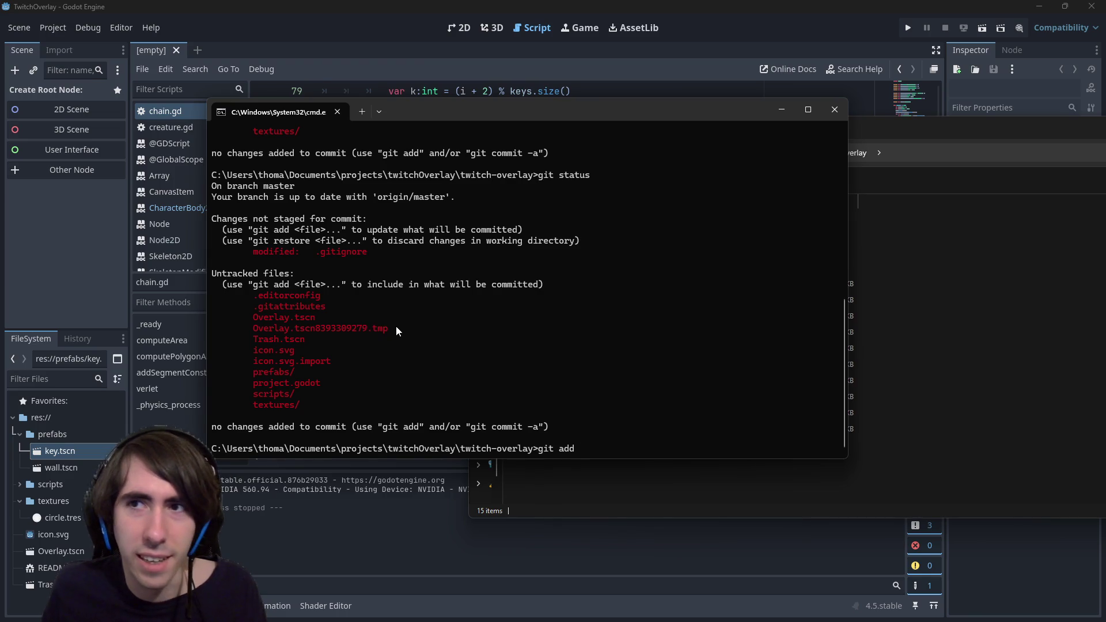
{"action": "mouse_move", "coordinate": [254, 318]}
{"action": "left_mouse_down"}
{"action": "mouse_move", "coordinate": [306, 340]}
{"action": "mouse_move", "coordinate": [362, 333]}
{"action": "left_mouse_up"}
{"action": "triple_click", "coordinate": [363, 332]}
{"action": "right_click", "coordinate": [353, 327]}
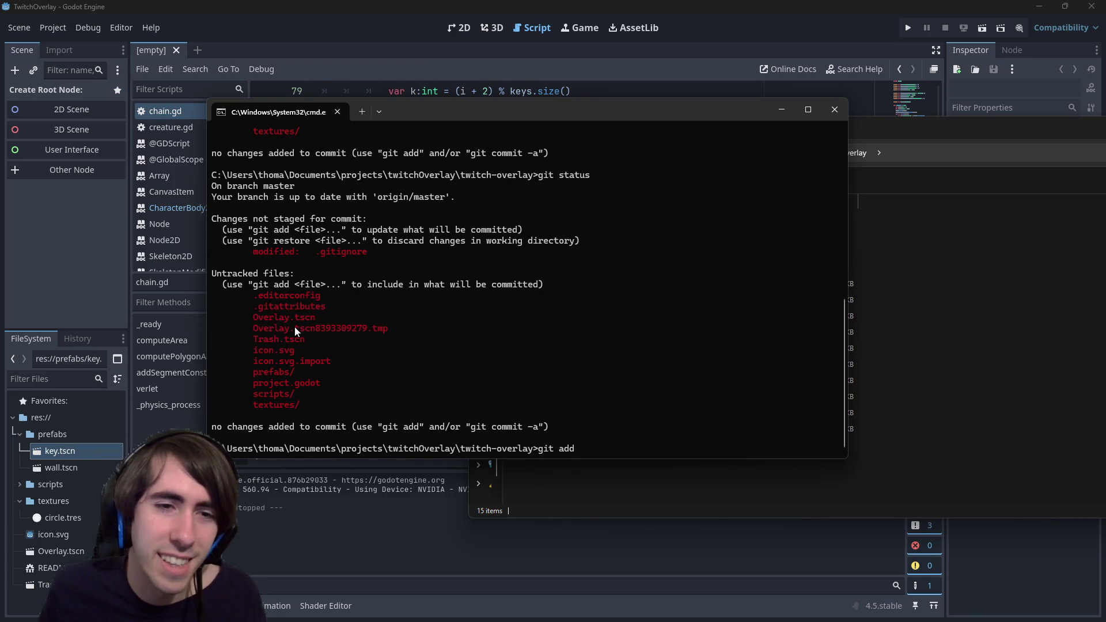
{"action": "left_click_drag", "start_coordinate": [295, 328], "coordinate": [389, 328]}
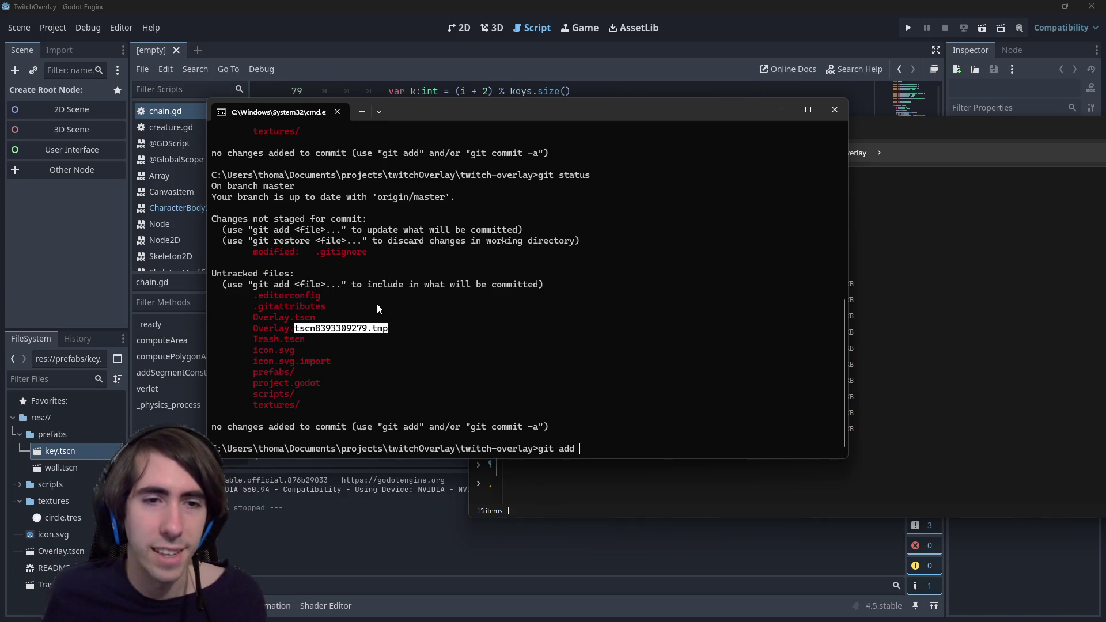
{"action": "left_click_drag", "start_coordinate": [254, 318], "coordinate": [301, 321]}
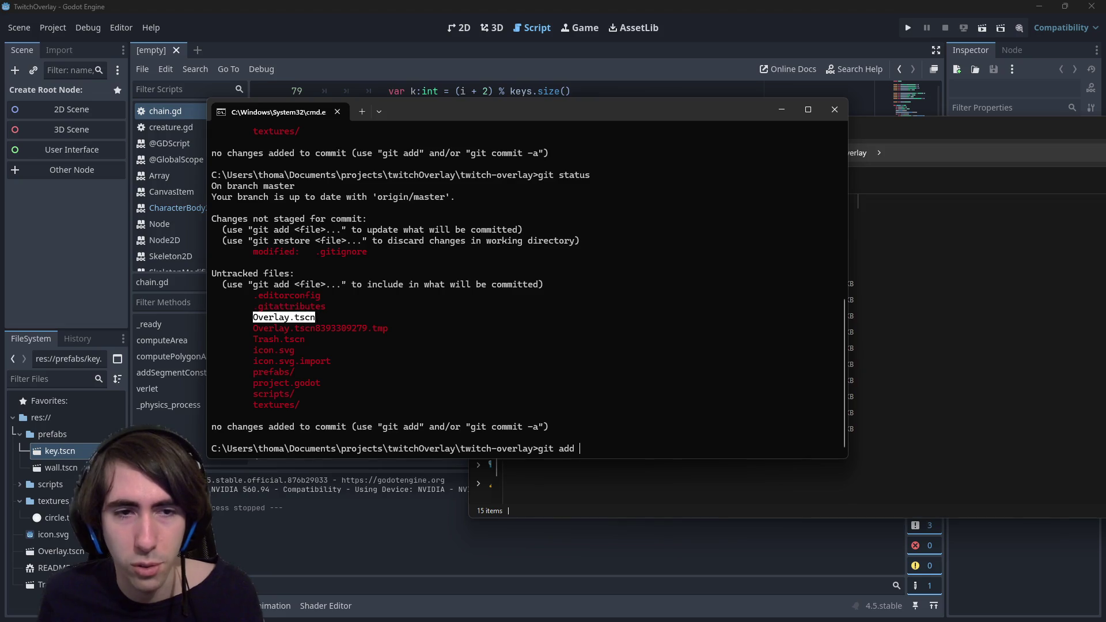
{"action": "key", "text": "ctrl+c"}
{"action": "key", "text": "ctrl+v"}
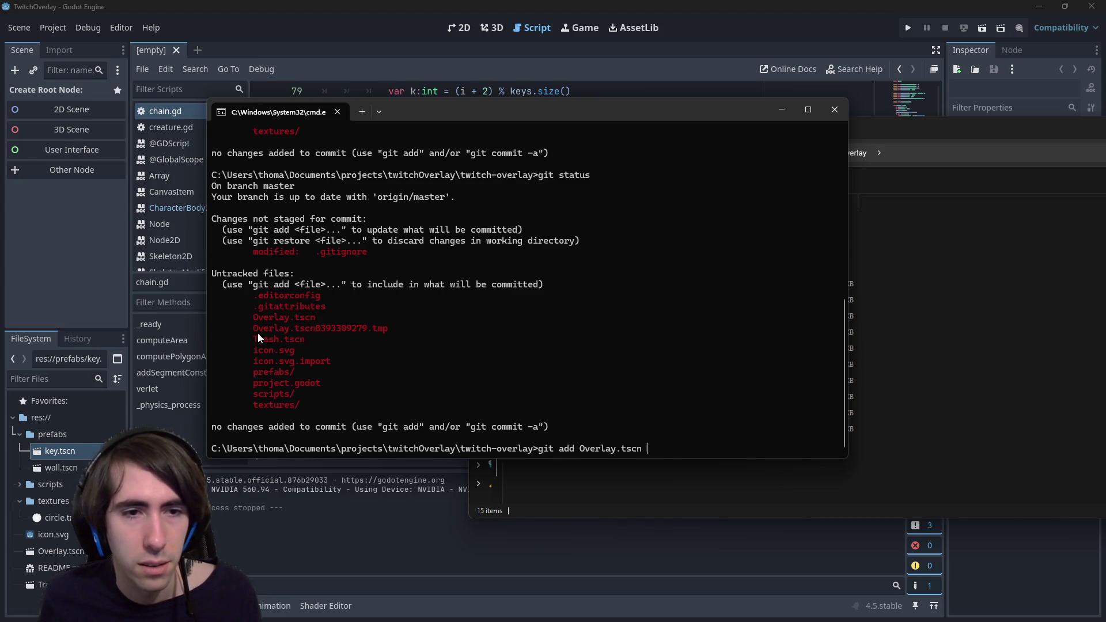
{"action": "left_click_drag", "start_coordinate": [253, 337], "coordinate": [314, 340]}
{"action": "key", "text": "ctrl+c"}
{"action": "key", "text": "ctrl+v"}
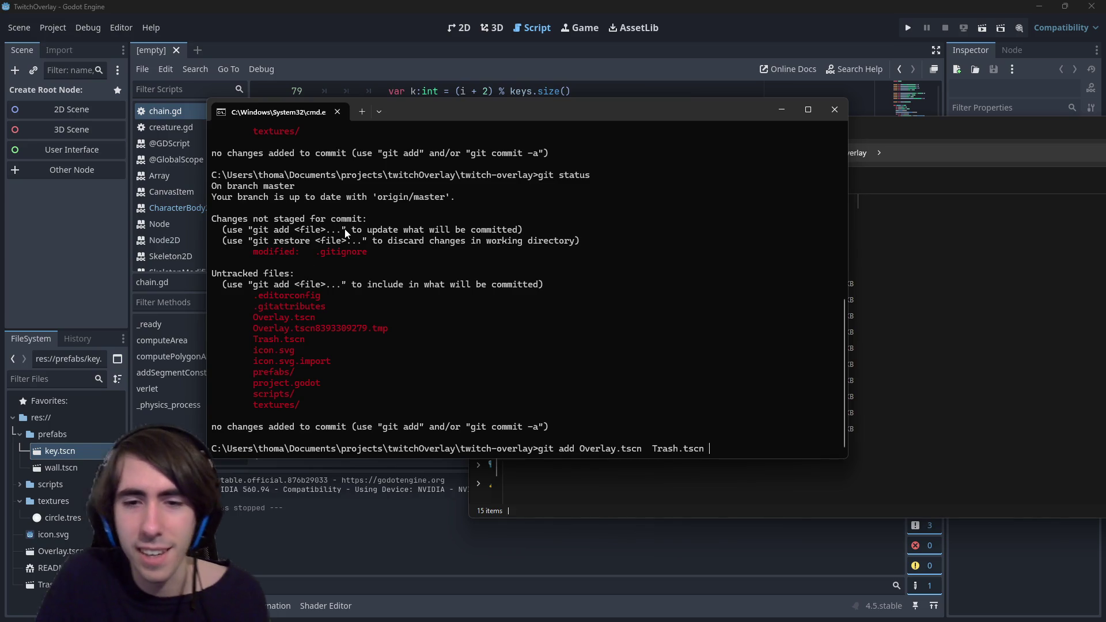
{"action": "key", "text": "BackSpace"}
{"action": "key", "text": "BackSpace"}
{"action": "key", "text": "BackSpace"}
Step: Restore .gitignore to its committed version with git checkout .gitignore
{"action": "type", "text": "checkout"}
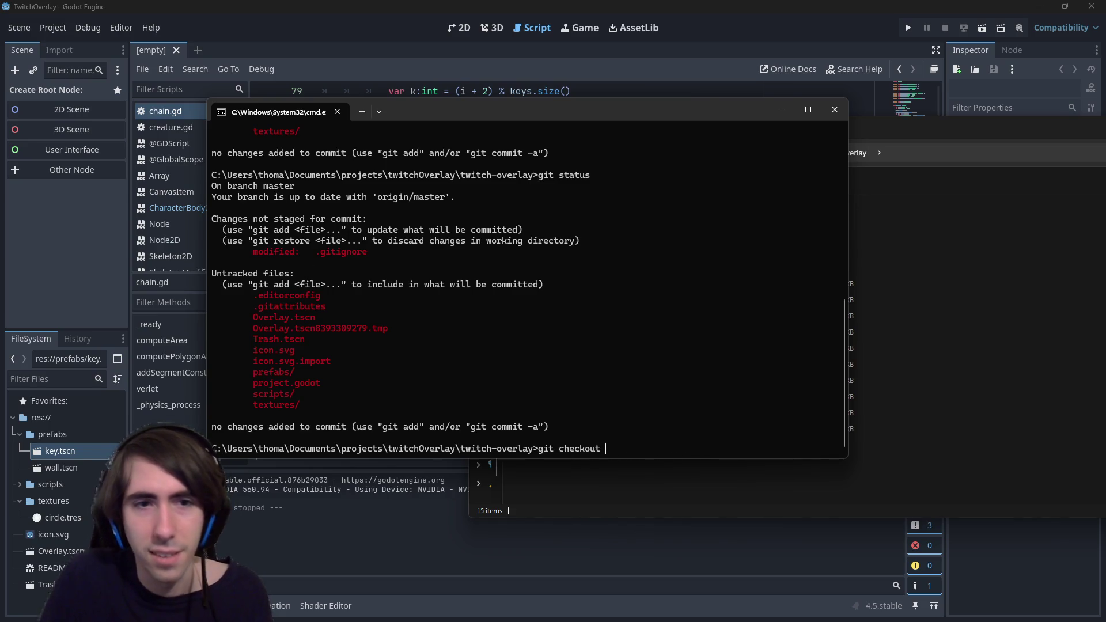
{"action": "left_click_drag", "start_coordinate": [369, 252], "coordinate": [316, 252]}
{"action": "key", "text": "ctrl+c"}
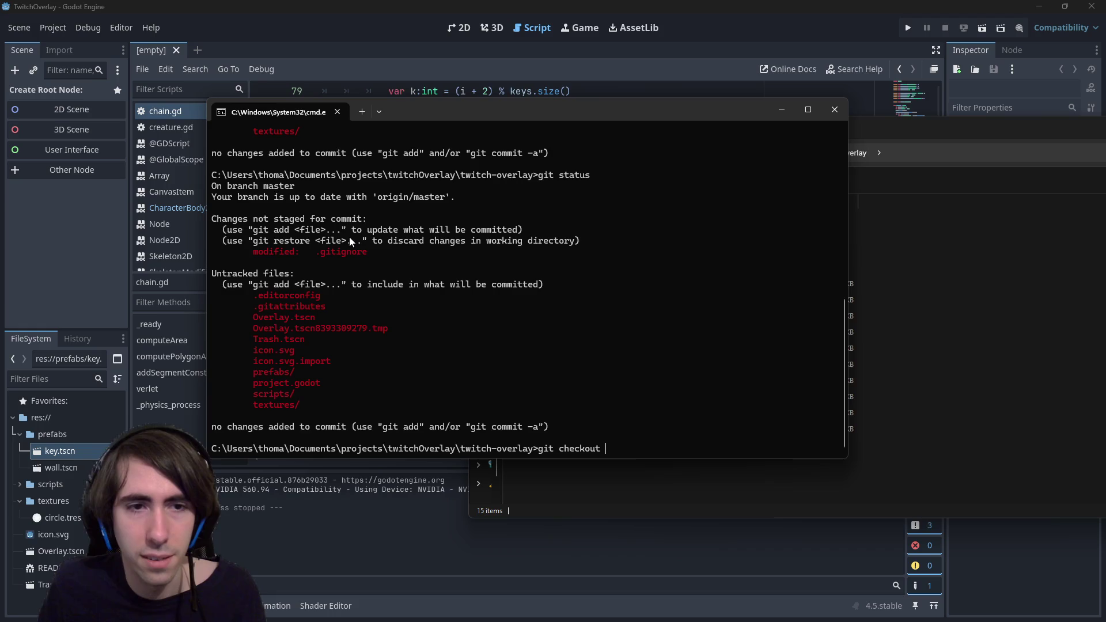
{"action": "key", "text": "ctrl+v"}
{"action": "key", "text": "Return"}
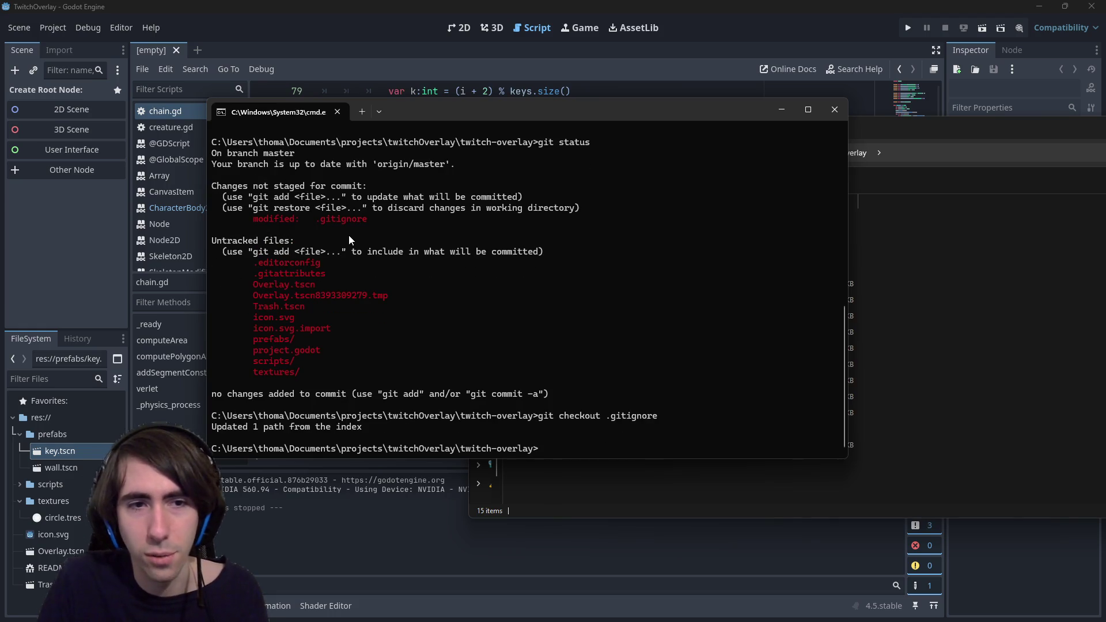
Step: Stage every project file with git add ., checking git status before and after
{"action": "type", "text": "git status"}
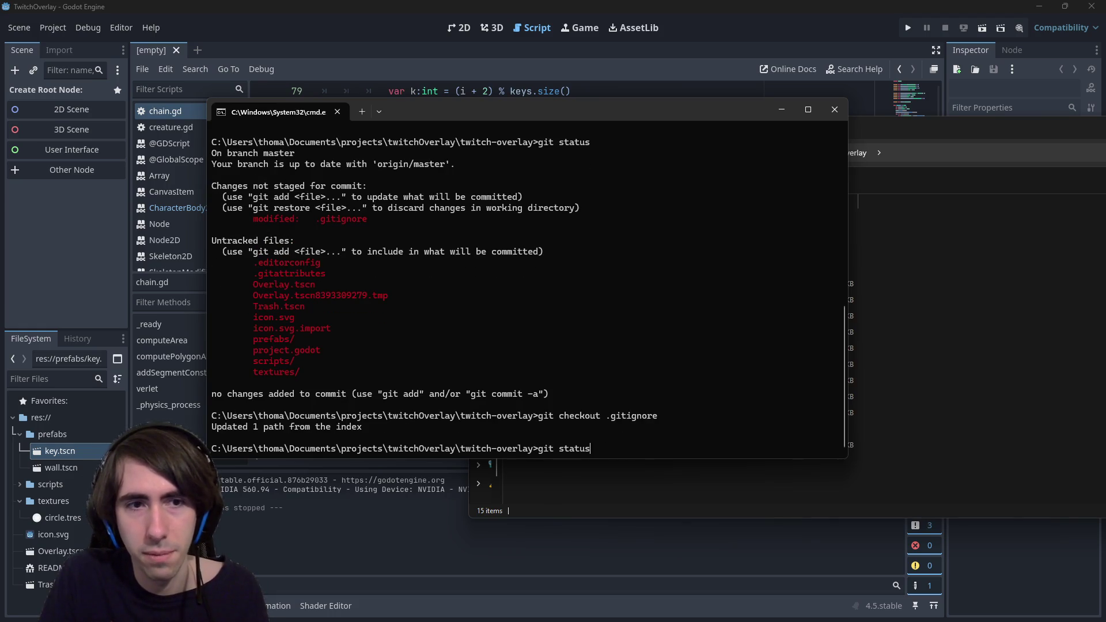
{"action": "key", "text": "Return"}
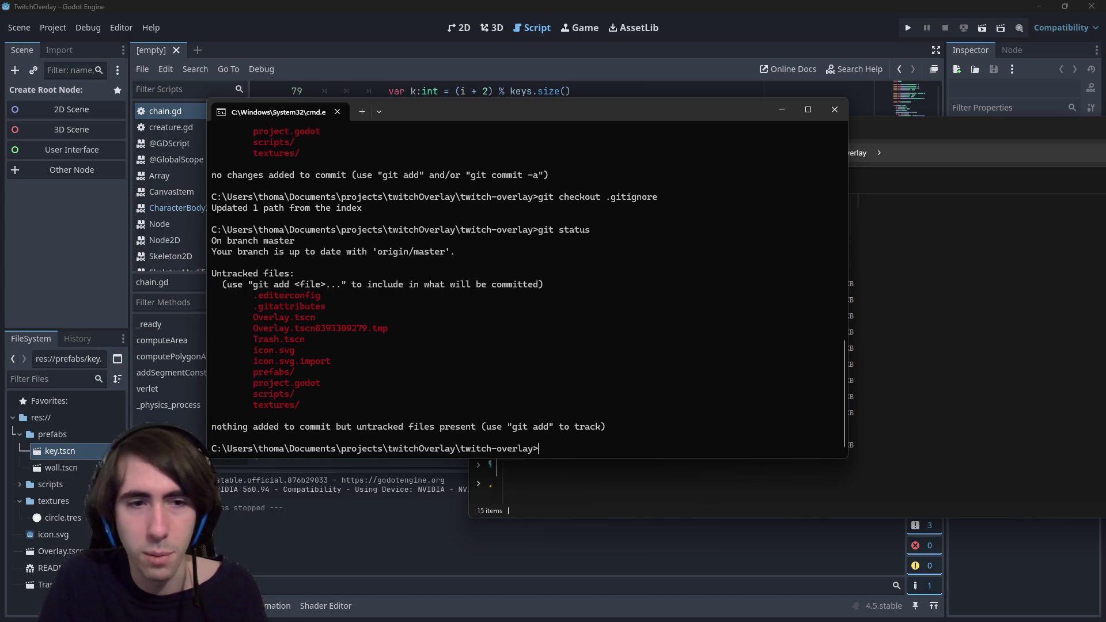
{"action": "type", "text": "git add ."}
{"action": "key", "text": "Return"}
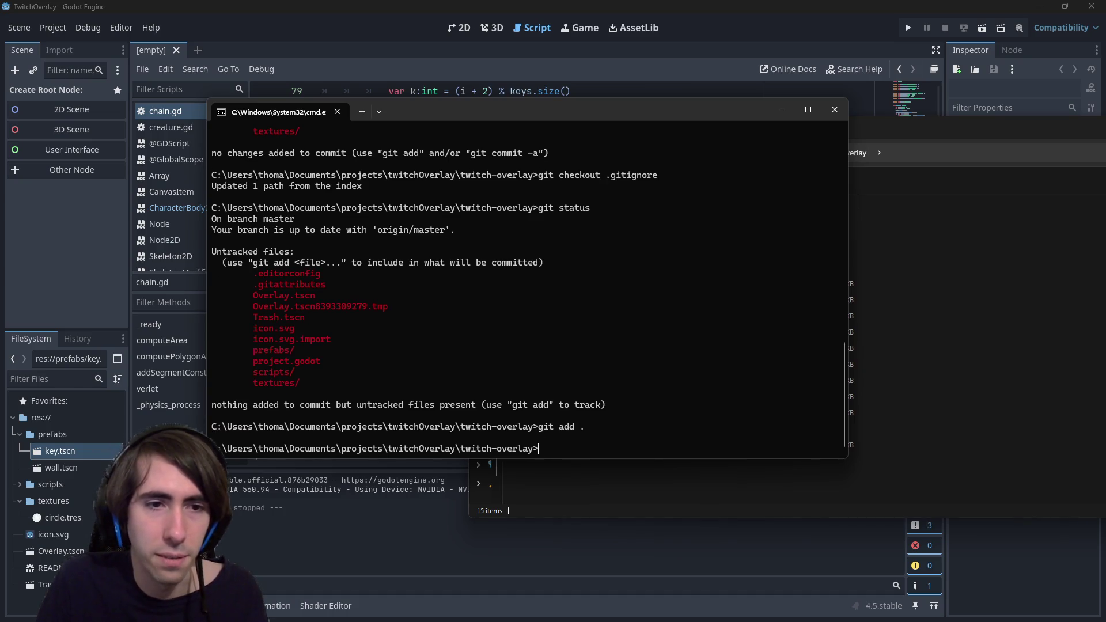
{"action": "type", "text": "git status"}
{"action": "key", "text": "Return"}
Step: Unstage the icon files and temporary Overlay file with git reset icon* and git reset *tmp
{"action": "type", "text": "git ad"}
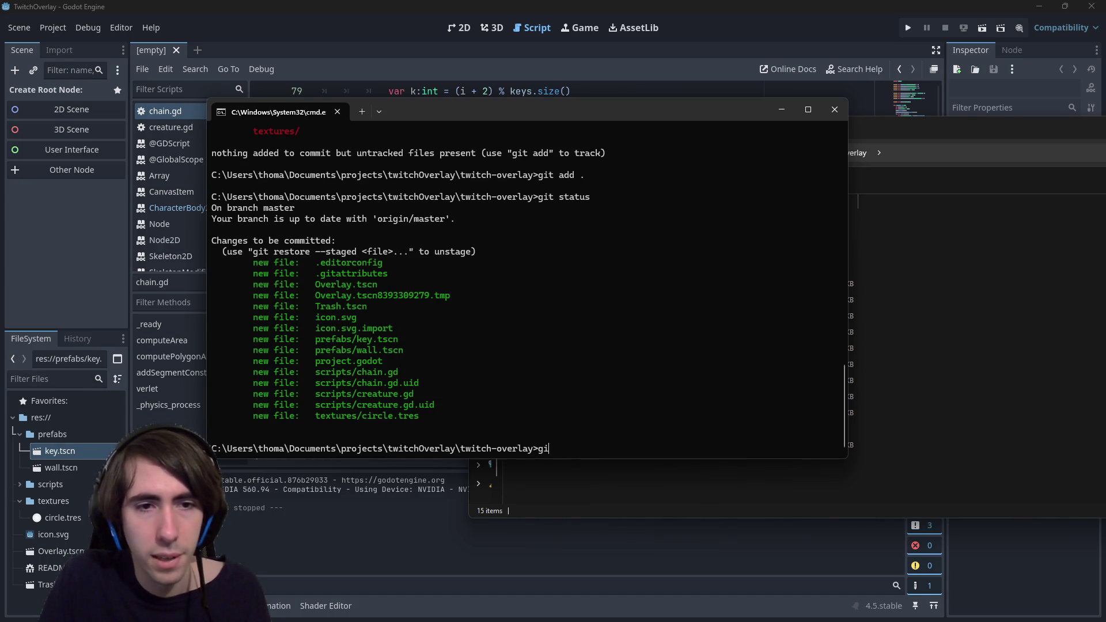
{"action": "key", "text": "BackSpace"}
{"action": "key", "text": "BackSpace"}
{"action": "type", "text": "reset "}
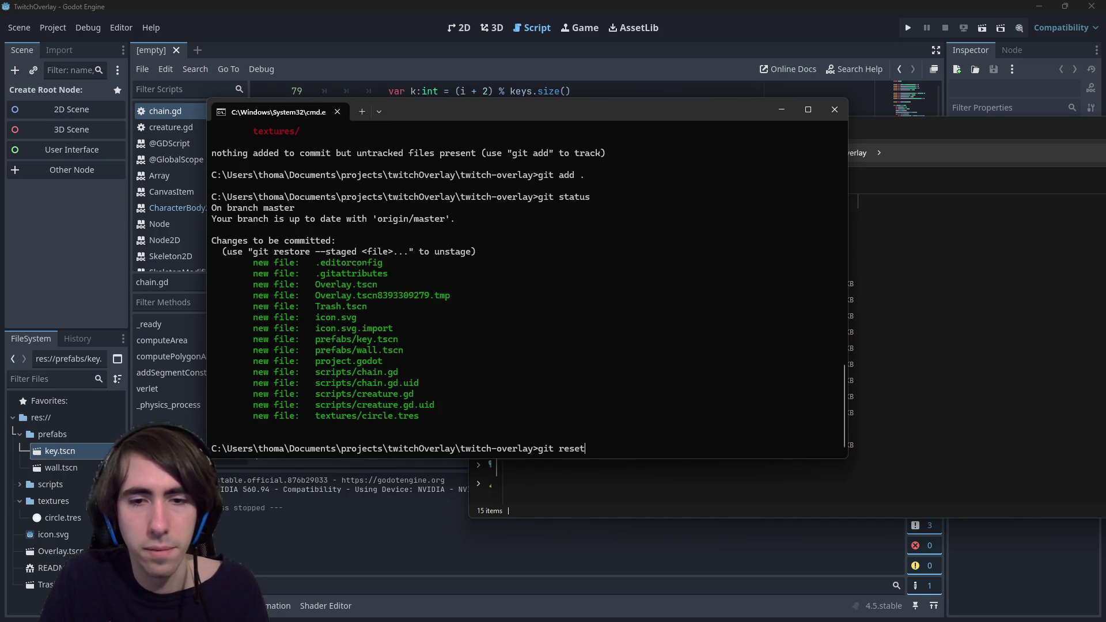
{"action": "type", "text": "icon*"}
{"action": "key", "text": "Return"}
{"action": "type", "text": "git status"}
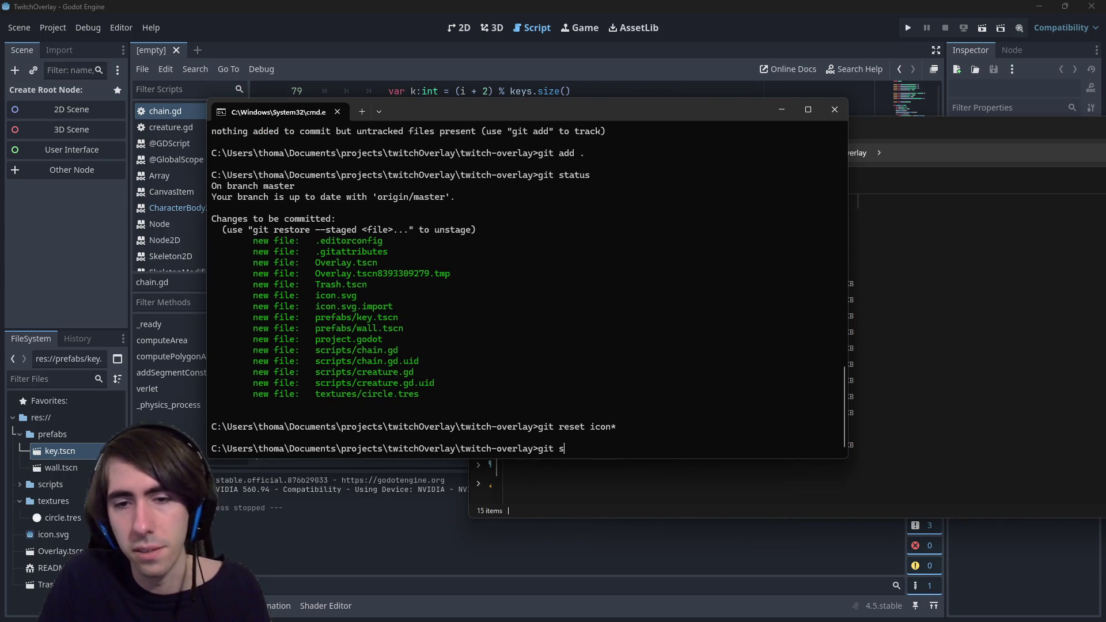
{"action": "key", "text": "Return"}
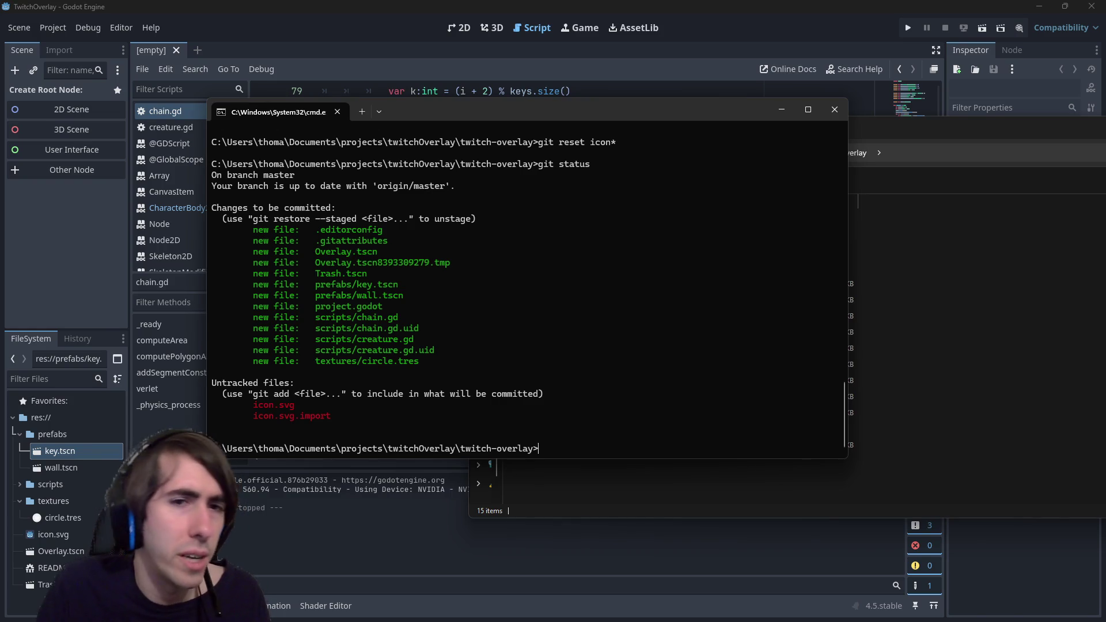
{"action": "type", "text": "git reset *"}
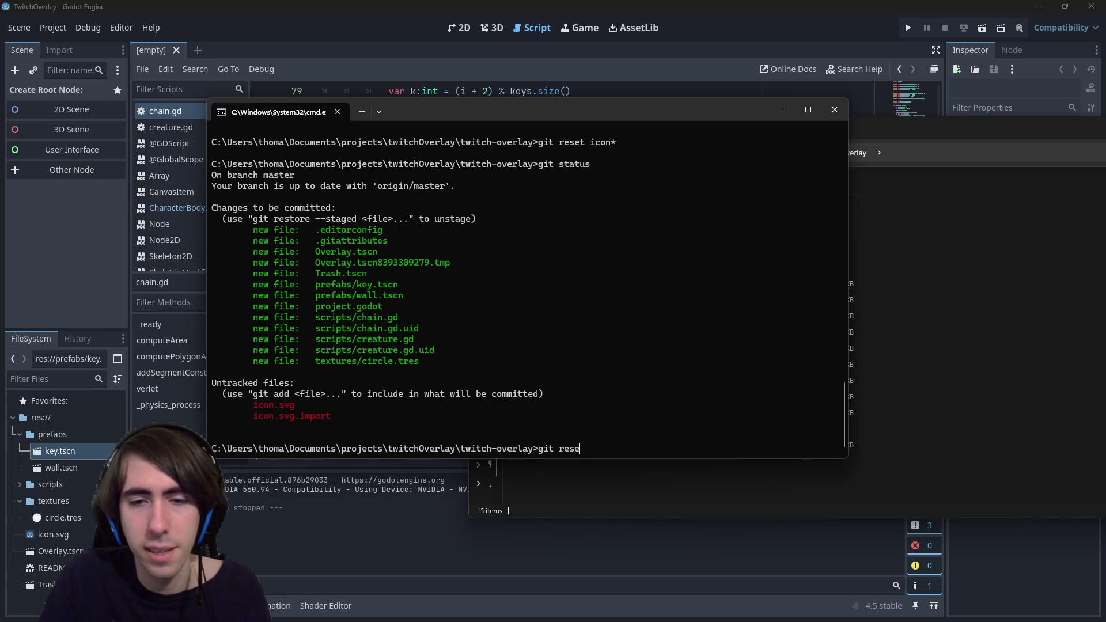
{"action": "type", "text": "tmp"}
{"action": "key", "text": "Return"}
{"action": "type", "text": "git status"}
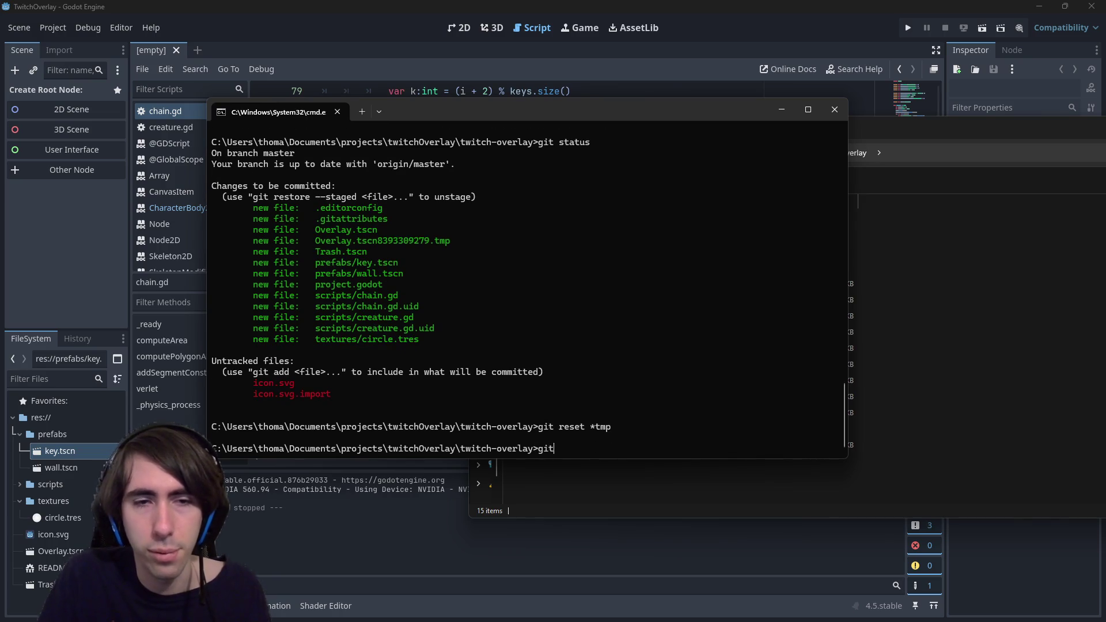
{"action": "key", "text": "Return"}
Step: Run git commit -m "[OVERLAY] soft body physics added", correcting typos in the tag
{"action": "type", "text": "git commit "}
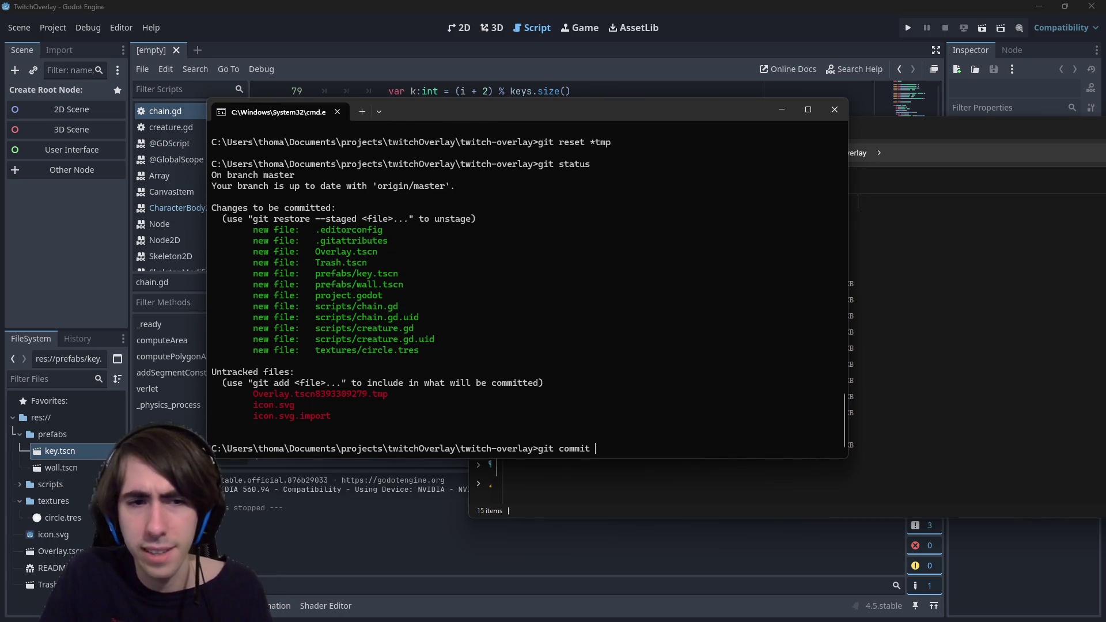
{"action": "type", "text": "-m \"\""}
{"action": "key", "text": "Left"}
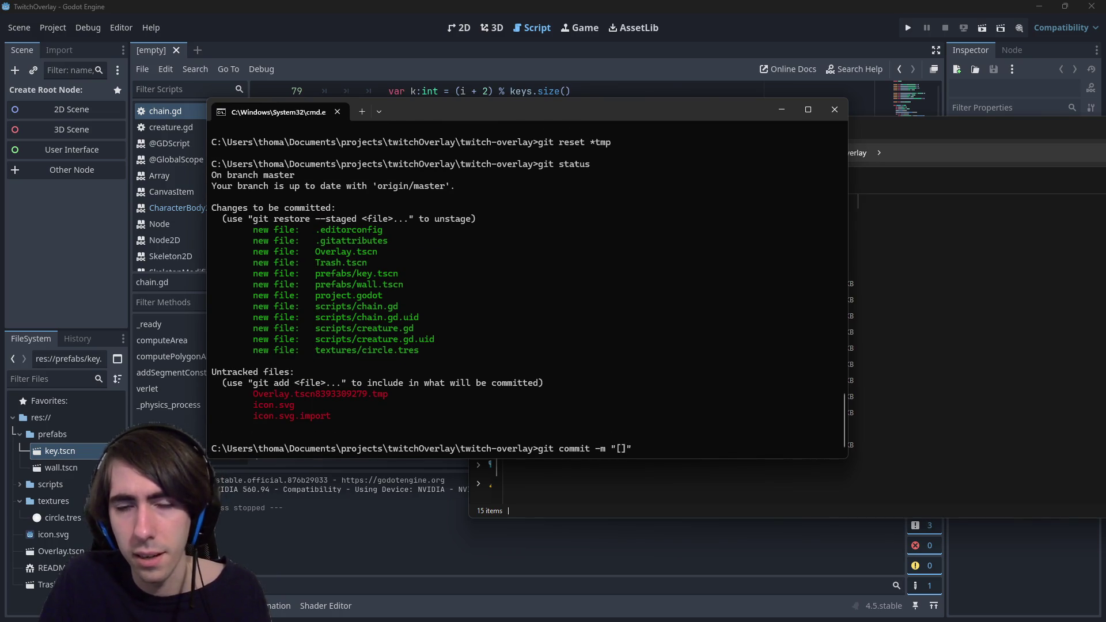
{"action": "type", "text": "[overlay-"}
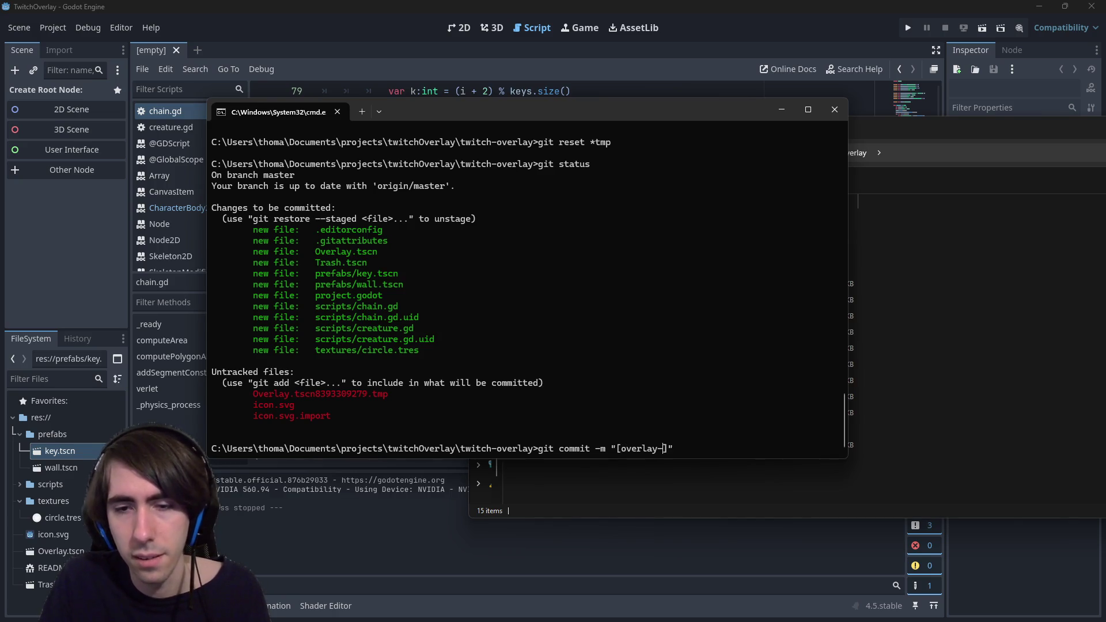
{"action": "key", "text": "BackSpace"}
{"action": "key", "text": "BackSpace"}
{"action": "key", "text": "BackSpace"}
{"action": "type", "text": "OVR"}
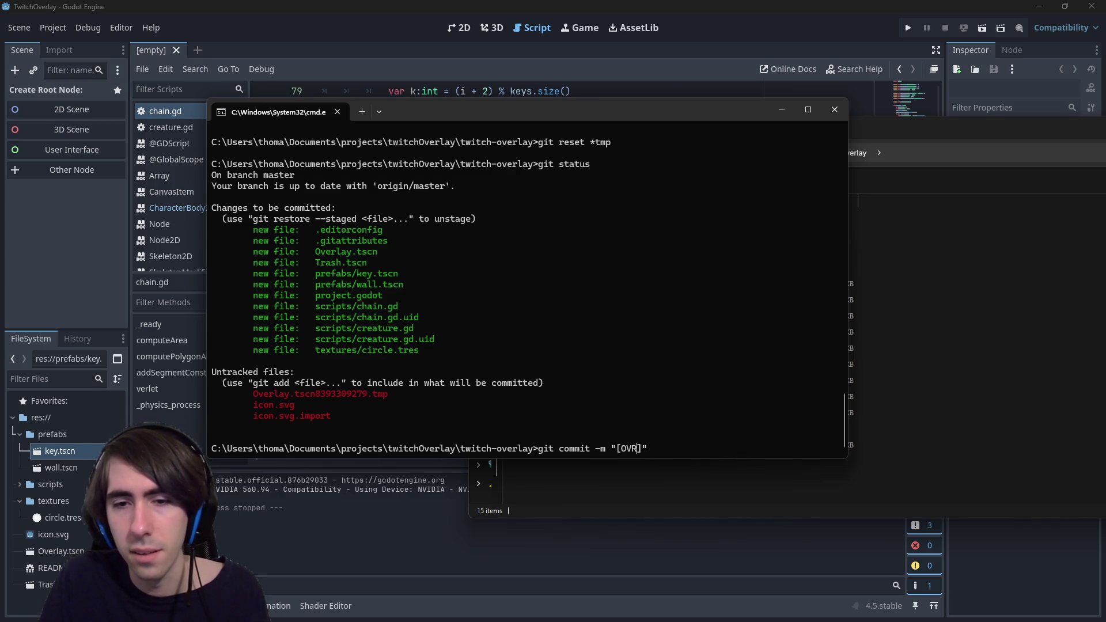
{"action": "key", "text": "BackSpace"}
{"action": "key", "text": "BackSpace"}
{"action": "type", "text": "VR"}
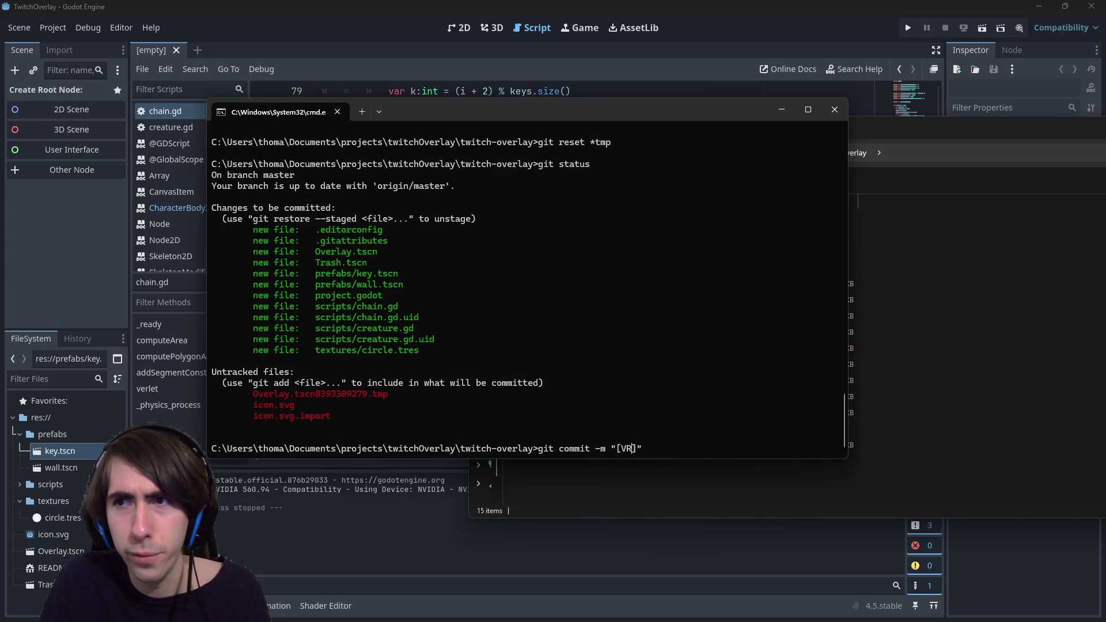
{"action": "type", "text": "L"}
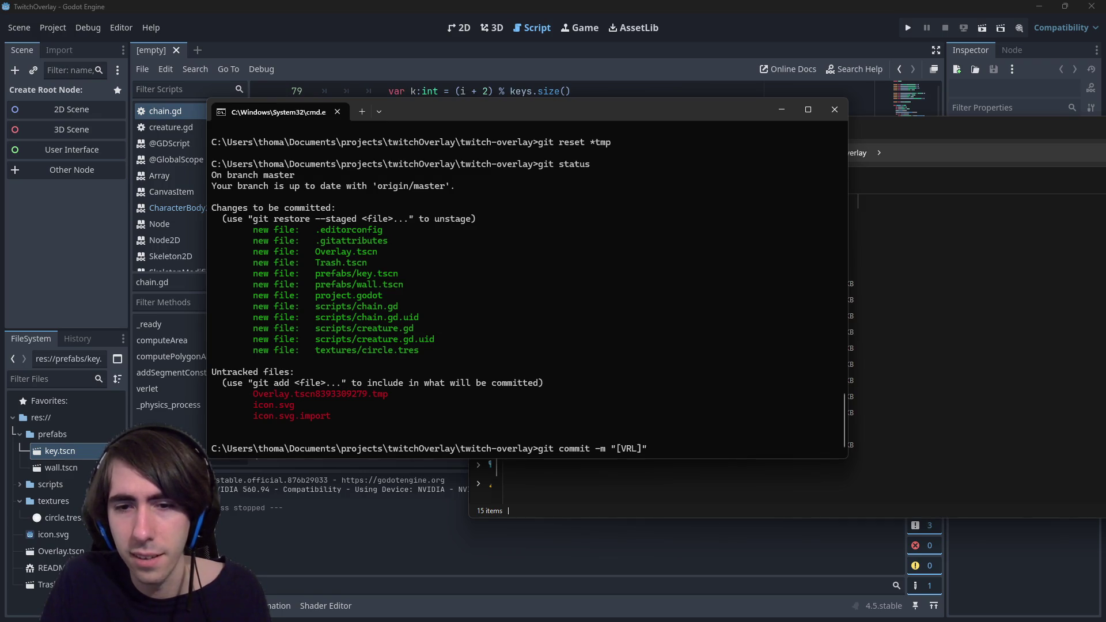
{"action": "key", "text": "BackSpace"}
{"action": "key", "text": "BackSpace"}
{"action": "key", "text": "BackSpace"}
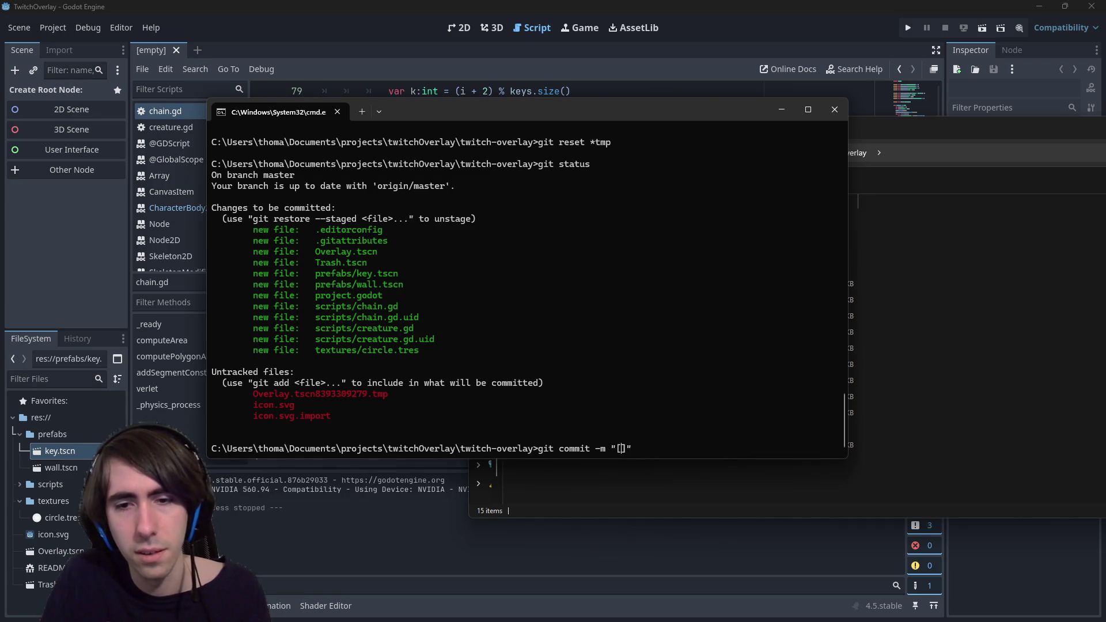
{"action": "type", "text": "OVRL"}
{"action": "key", "text": "Left"}
{"action": "key", "text": "Left"}
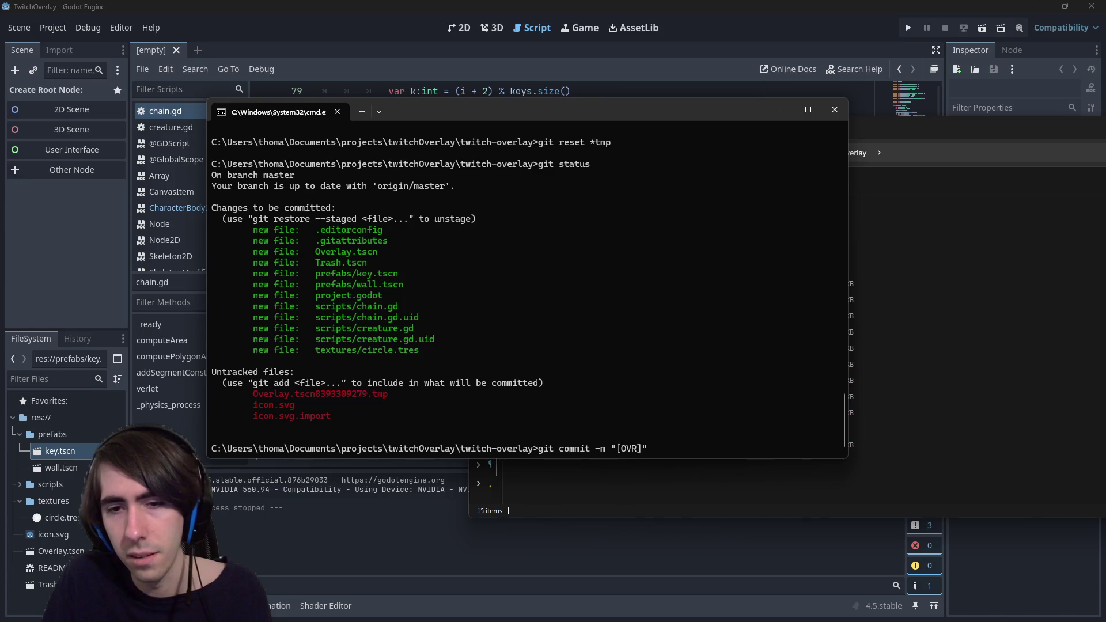
{"action": "type", "text": "E"}
{"action": "key", "text": "Right"}
{"action": "type", "text": "A"}
{"action": "key", "text": "Right"}
{"action": "type", "text": "Y"}
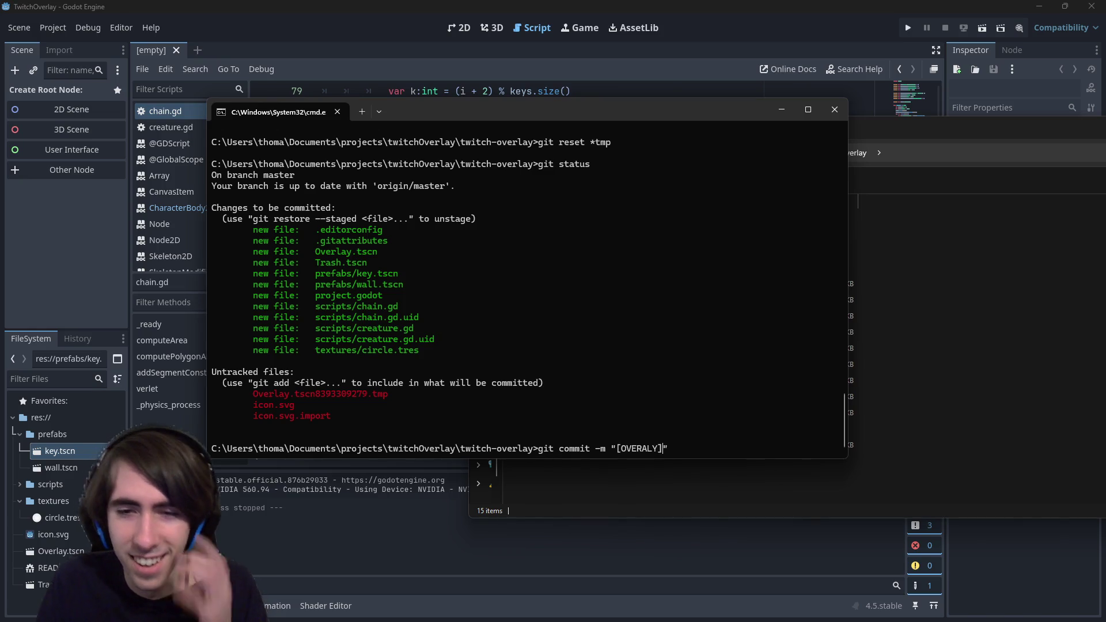
{"action": "key", "text": "BackSpace"}
{"action": "key", "text": "BackSpace"}
{"action": "key", "text": "BackSpace"}
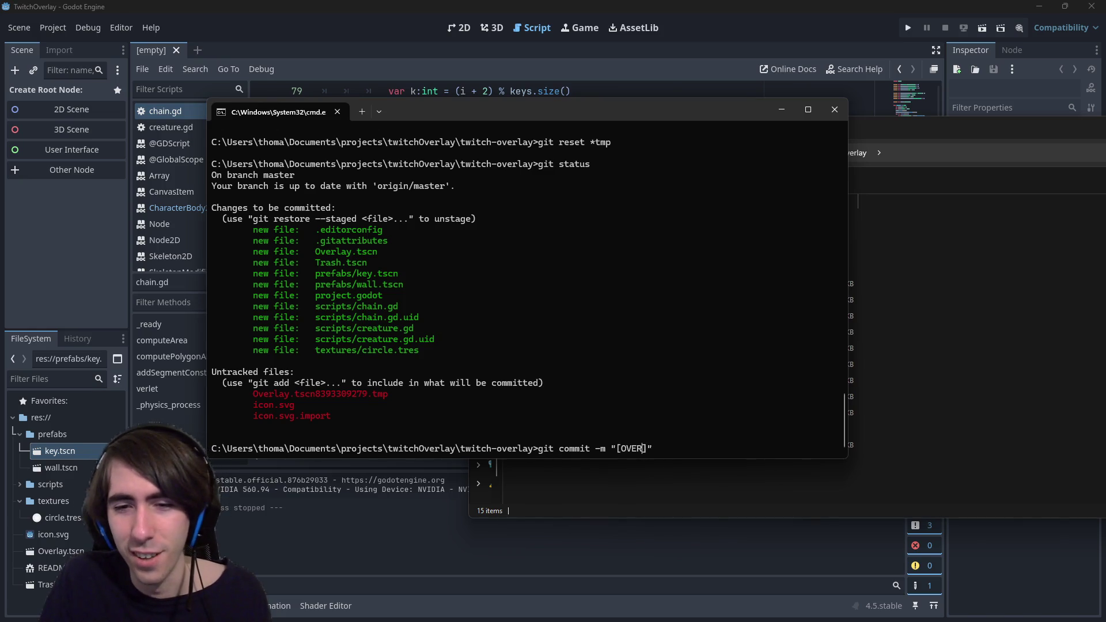
{"action": "type", "text": "LAY]"}
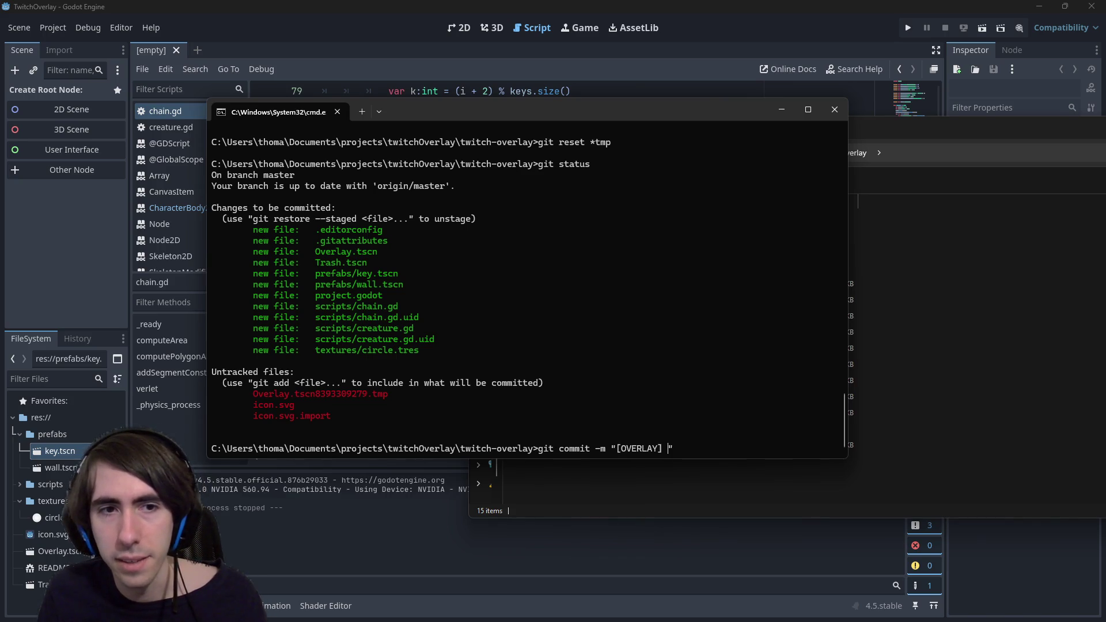
{"action": "type", "text": "soft body physics"}
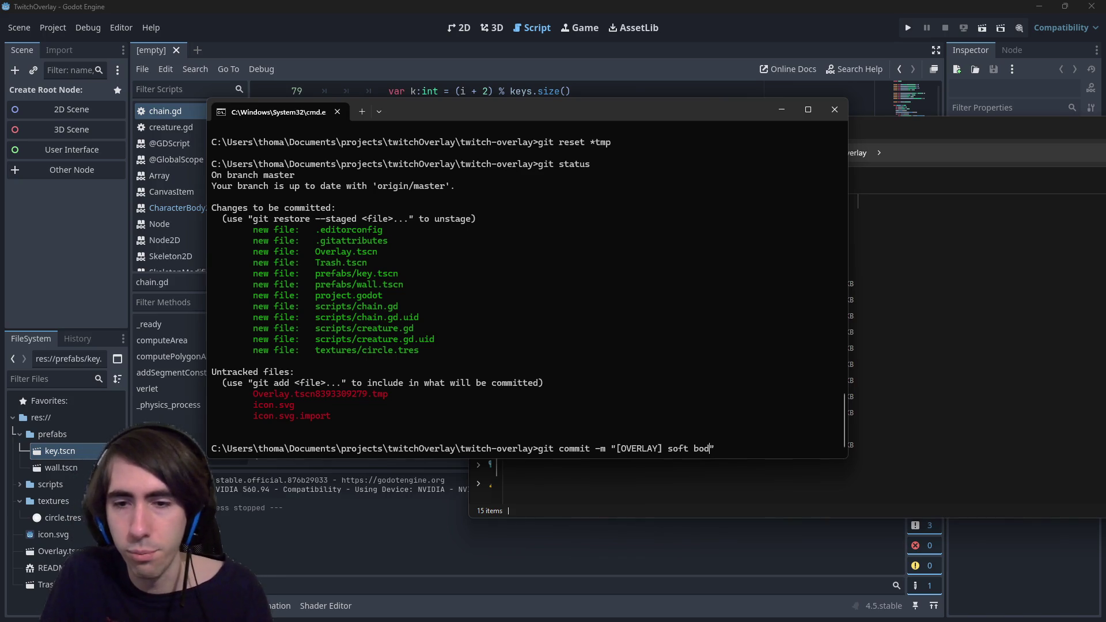
{"action": "type", "text": " added"}
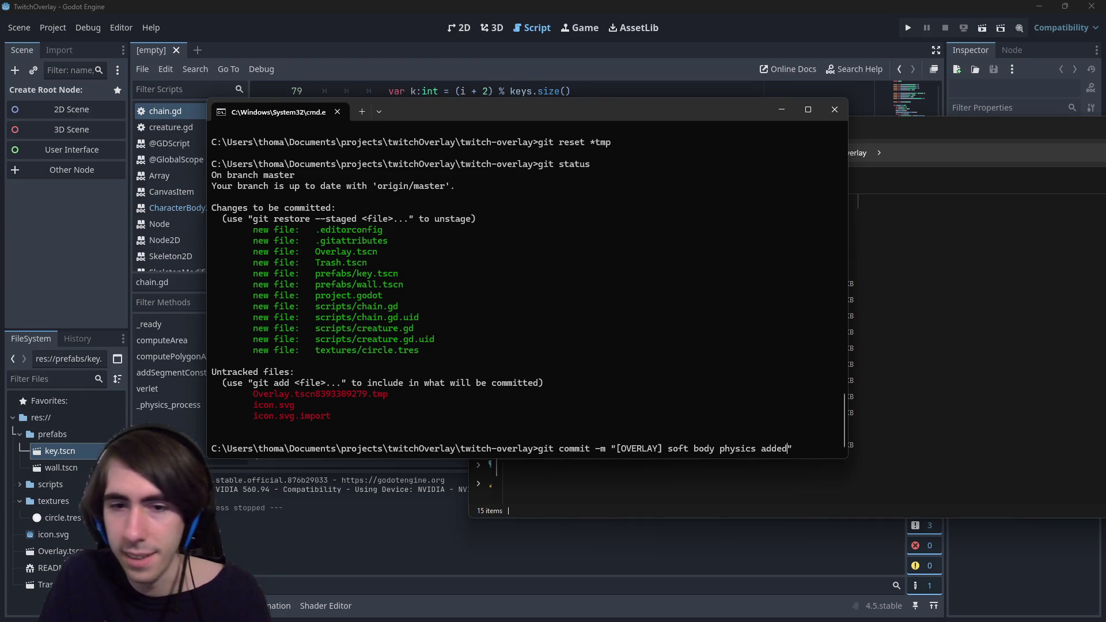
{"action": "key", "text": "Return"}
Step: Run git push, then close the command prompt and File Explorer windows
{"action": "type", "text": "git push"}
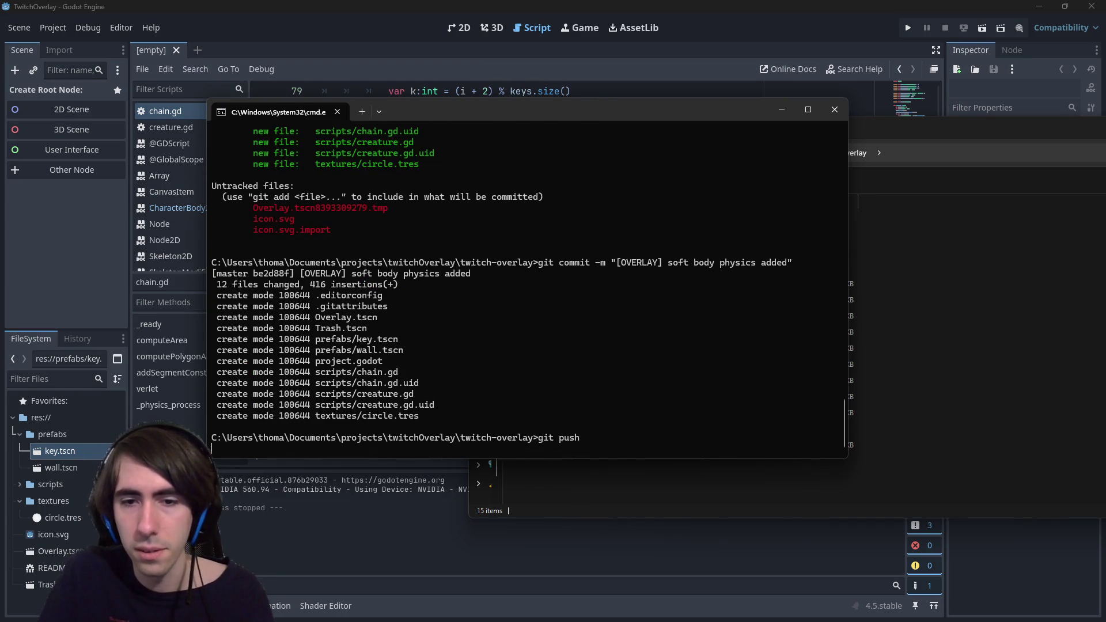
{"action": "key", "text": "Return"}
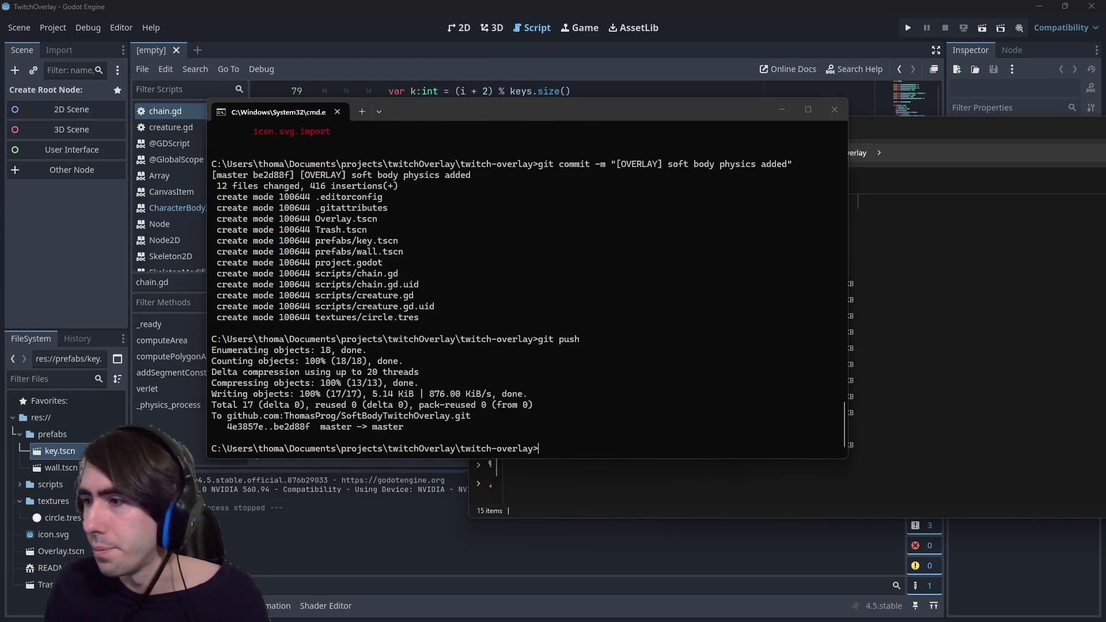
{"action": "key", "text": "alt+F4"}
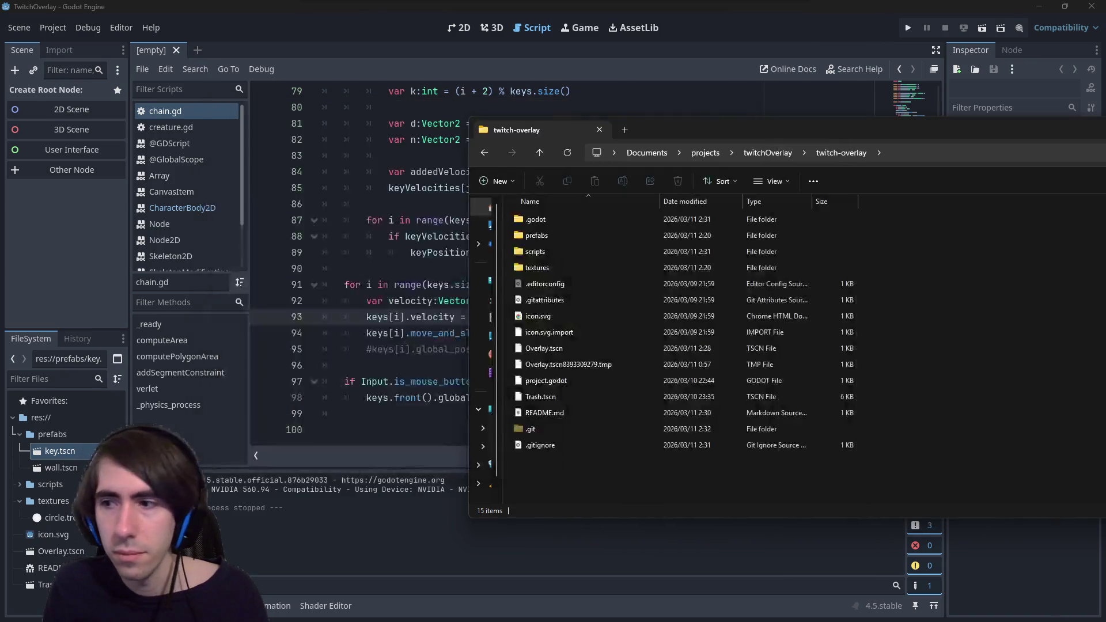
{"action": "key", "text": "alt+F4"}
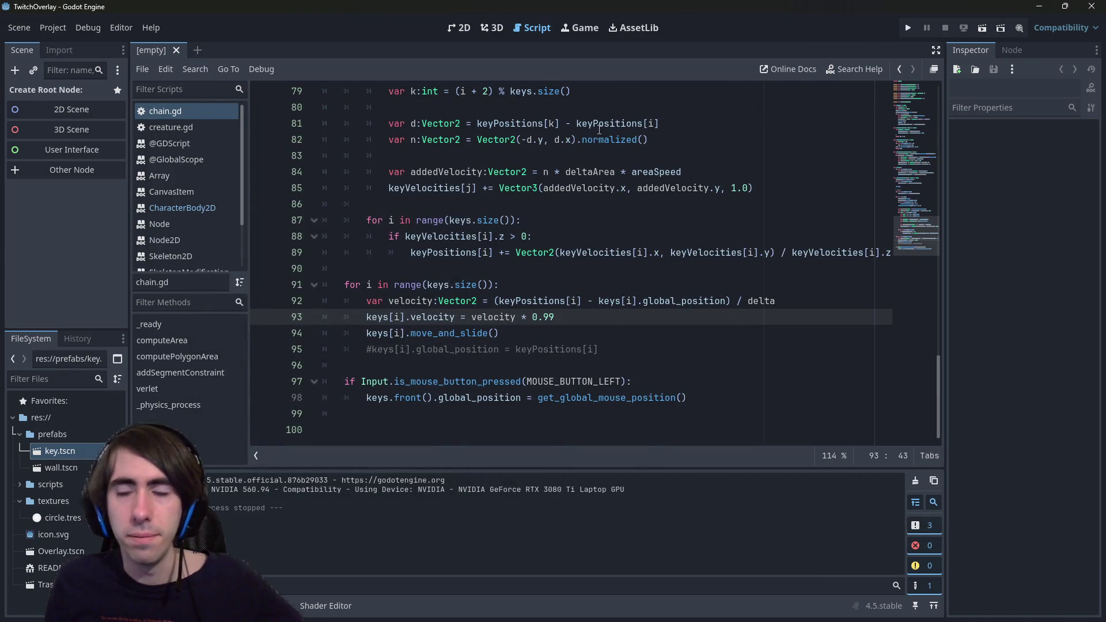